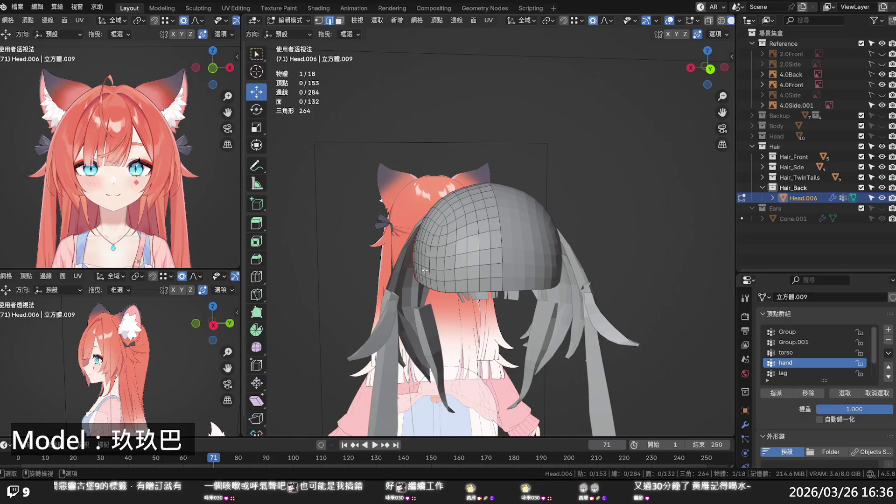
Scale the cap's bottom rim loop outward and enable Clipping on the Mirror modifier.
{"action": "left_click", "coordinate": [423, 268]}
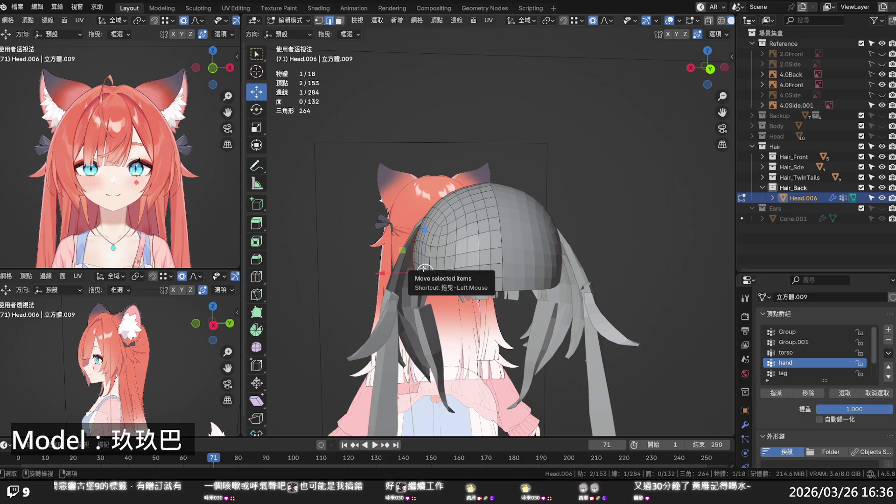
{"action": "left_click", "coordinate": [435, 289], "text": "alt"}
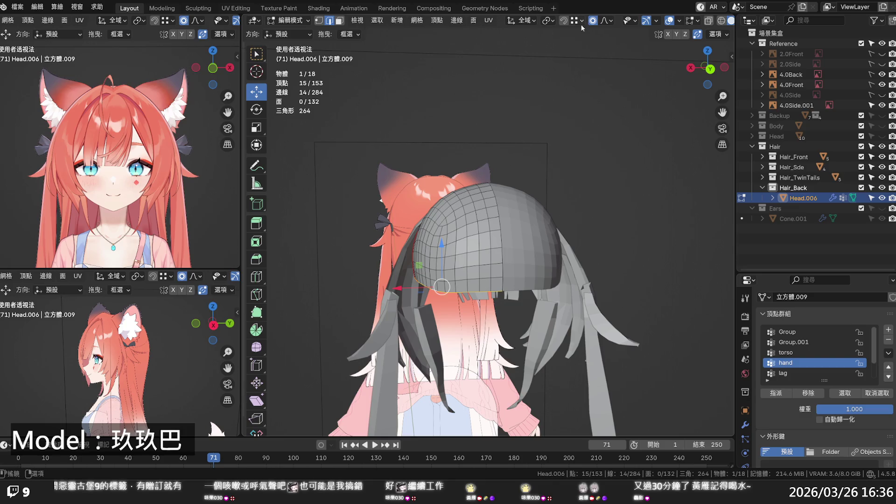
{"action": "key", "text": "s"}
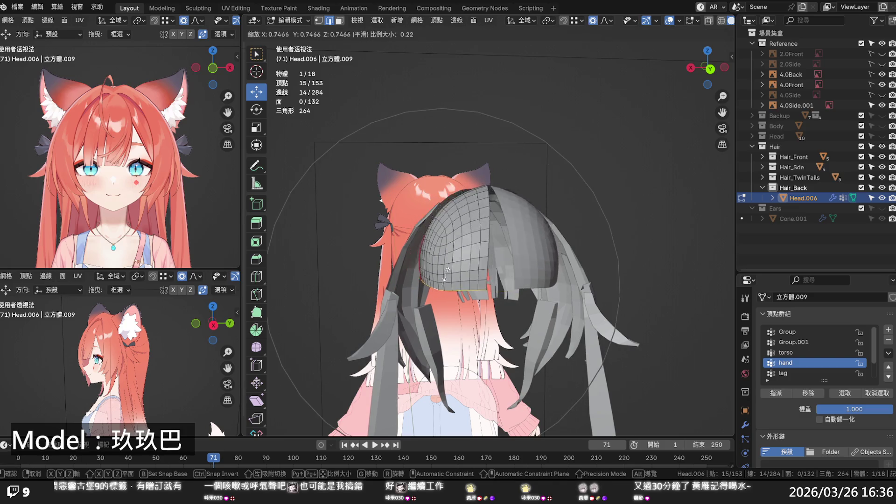
{"action": "key", "text": "Escape"}
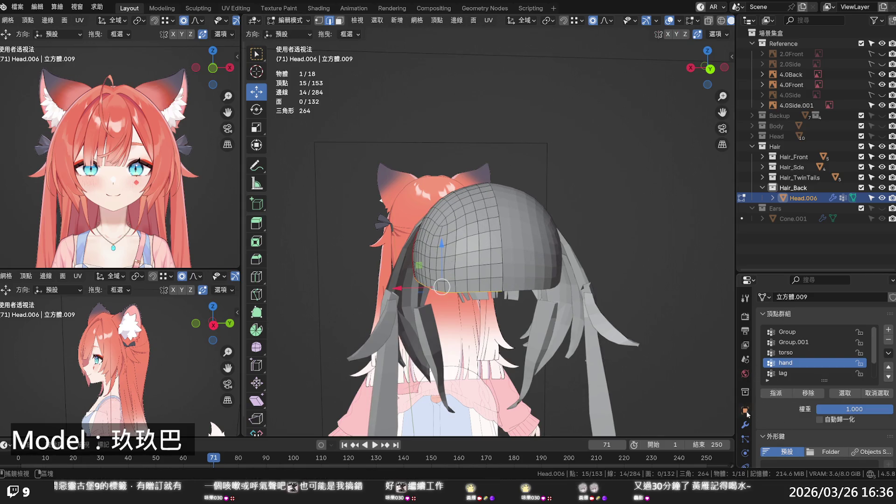
{"action": "left_click", "coordinate": [745, 424]}
{"action": "left_click", "coordinate": [815, 414]}
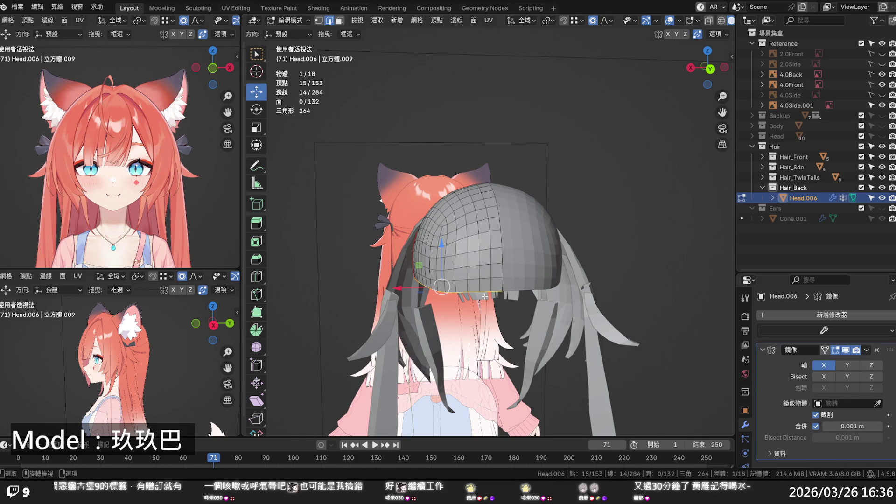
Scale the rim loop up again to 1.144 and shift it slightly.
{"action": "key", "text": "s"}
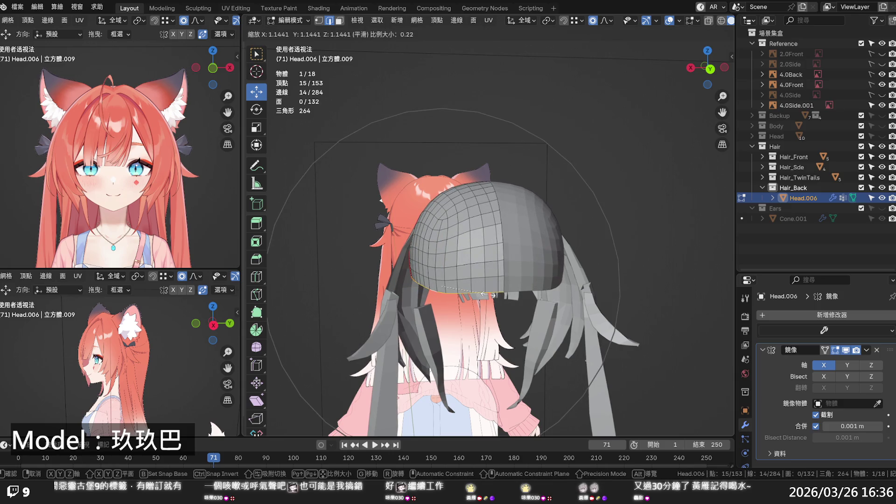
{"action": "left_click", "coordinate": [488, 294]}
{"action": "mouse_move", "coordinate": [487, 294]}
{"action": "middle_mouse_down"}
{"action": "mouse_move", "coordinate": [430, 284]}
{"action": "mouse_move", "coordinate": [445, 304]}
{"action": "mouse_move", "coordinate": [530, 304]}
{"action": "middle_mouse_up"}
{"action": "key", "text": "g"}
{"action": "left_click", "coordinate": [427, 281]}
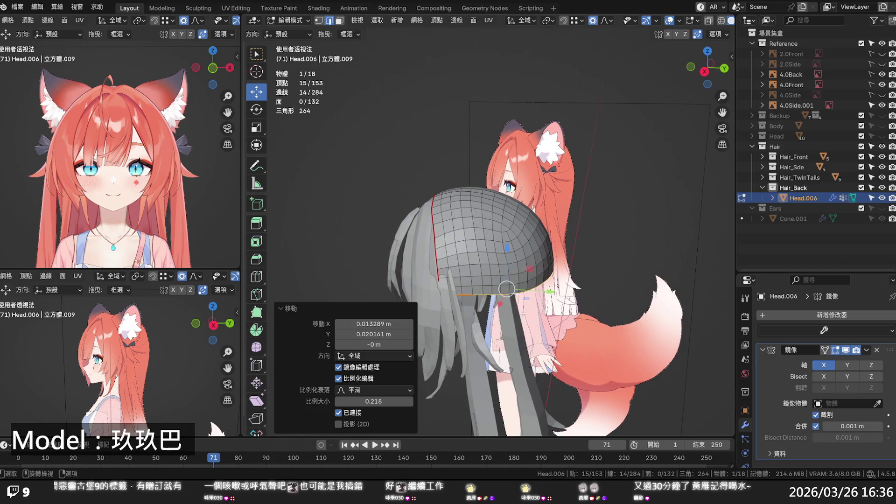
{"action": "key", "text": "KP_3"}
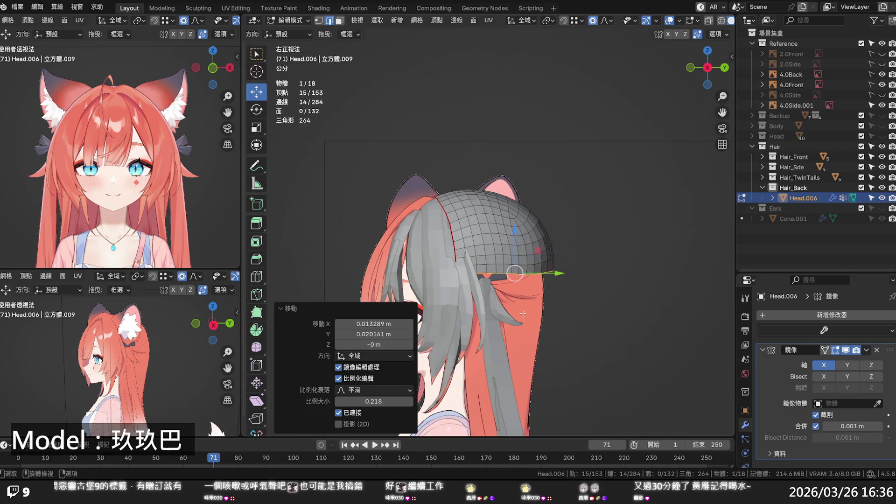
Slide an edge on the cap backward along the head.
{"action": "scroll", "coordinate": [521, 311], "scroll_direction": "up", "scroll_amount": 2}
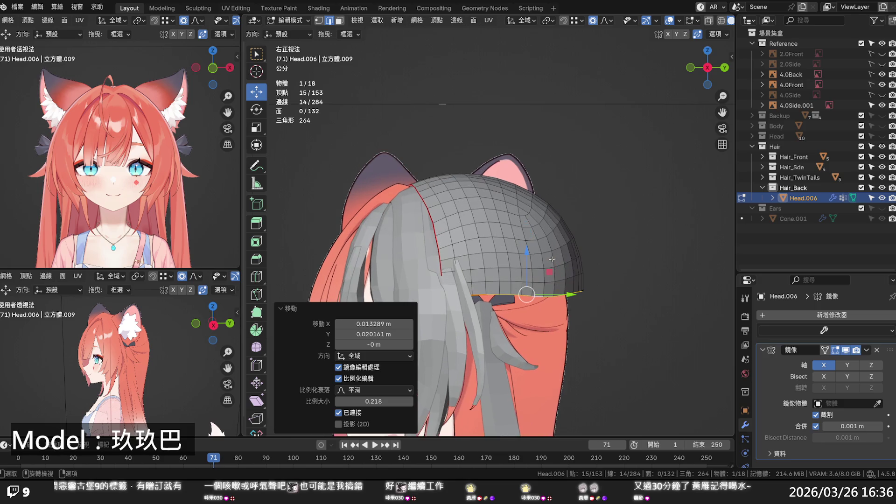
{"action": "left_click", "coordinate": [578, 241]}
{"action": "left_click_drag", "start_coordinate": [603, 248], "coordinate": [582, 247]}
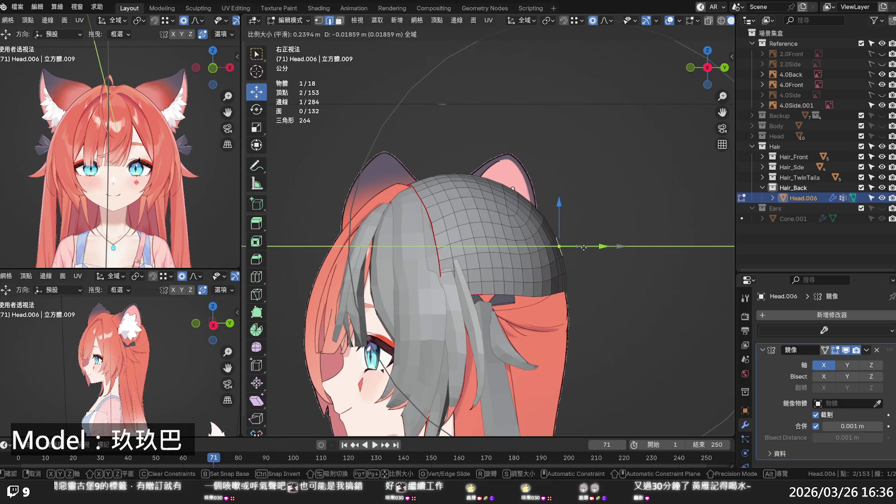
Dissolve three vertical edge loops on the cap, leaving 114 vertices.
{"action": "left_click", "coordinate": [507, 243], "text": "alt"}
{"action": "left_click", "coordinate": [486, 246], "text": "alt"}
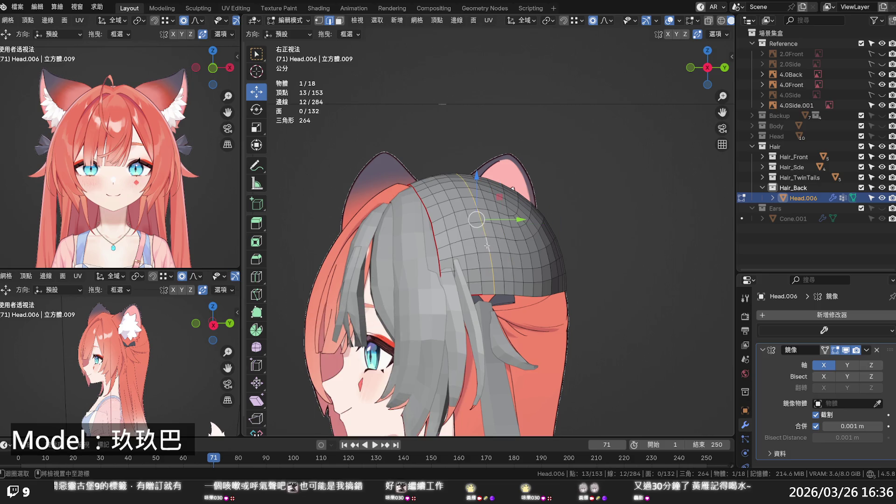
{"action": "left_click", "coordinate": [503, 248], "text": "alt+shift"}
{"action": "left_click", "coordinate": [466, 251], "text": "alt+shift"}
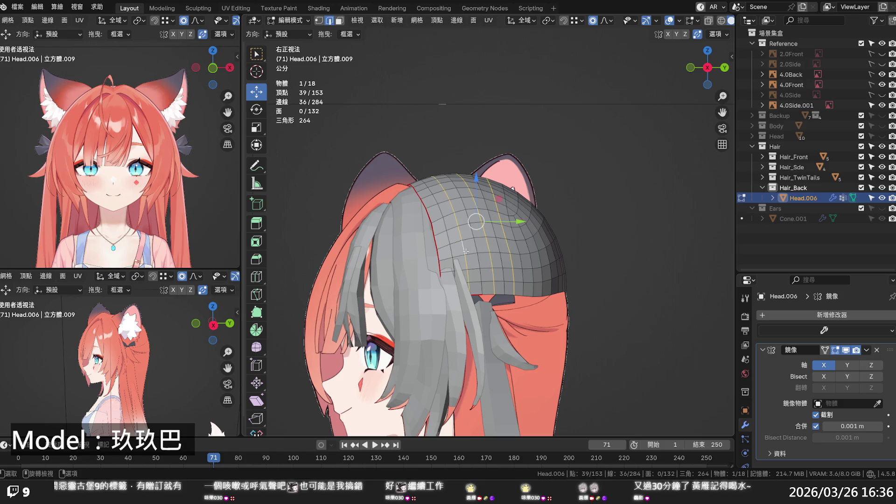
{"action": "key", "text": "x"}
{"action": "left_click", "coordinate": [466, 251]}
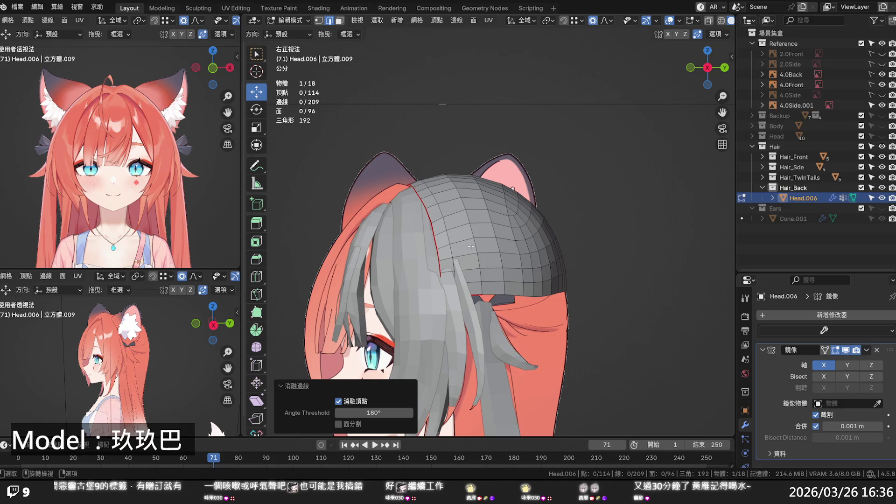
Select three more vertical loops and try evening out their edge flow.
{"action": "left_click", "coordinate": [450, 250], "text": "alt"}
{"action": "left_click", "coordinate": [479, 248], "text": "alt+shift"}
{"action": "left_click", "coordinate": [495, 243], "text": "alt+shift"}
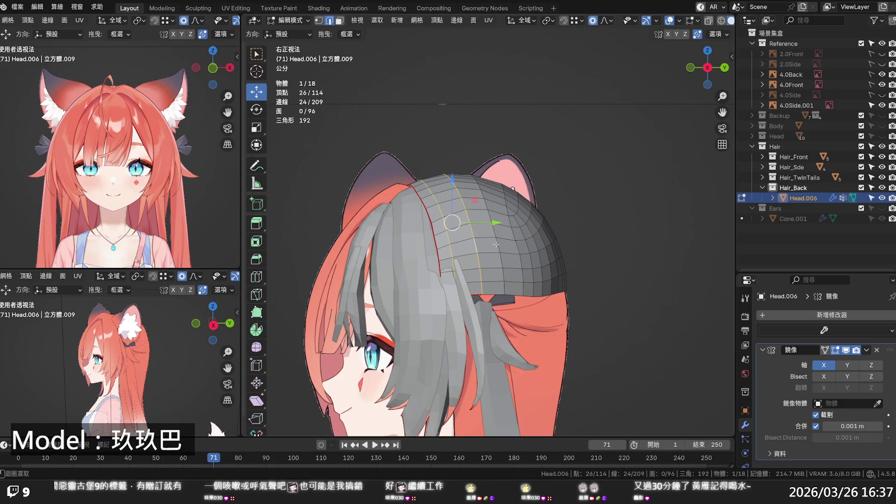
{"action": "key", "text": "x"}
{"action": "left_click", "coordinate": [496, 243]}
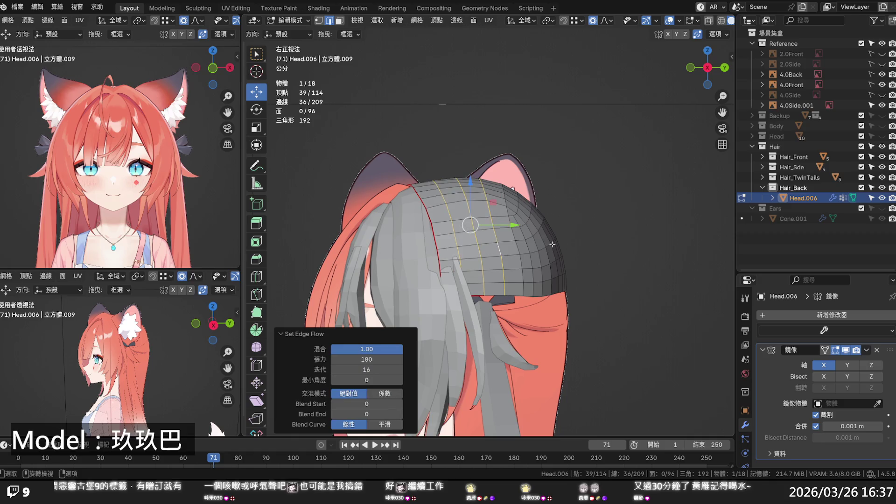
{"action": "key", "text": "ctrl+z"}
{"action": "mouse_move", "coordinate": [603, 242]}
{"action": "middle_mouse_down"}
{"action": "mouse_move", "coordinate": [621, 318]}
{"action": "mouse_move", "coordinate": [607, 312]}
{"action": "middle_mouse_up"}
{"action": "scroll", "coordinate": [430, 265], "scroll_direction": "up", "scroll_amount": 2}
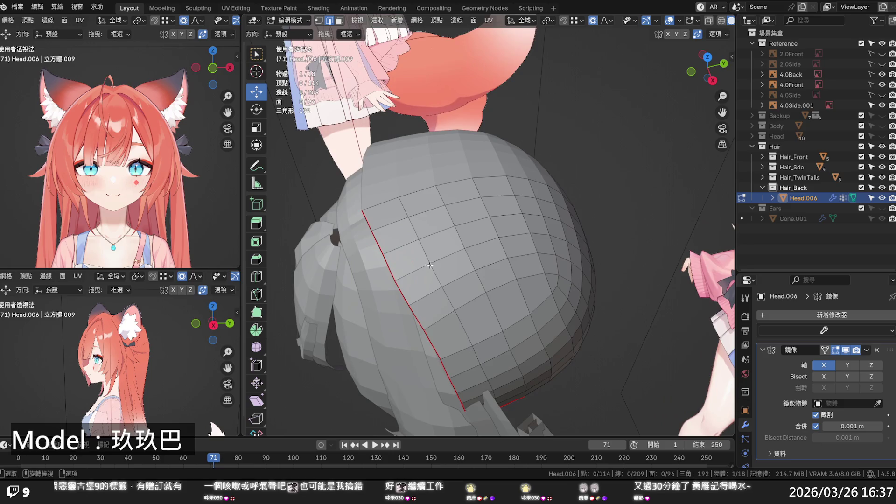
Push two rear rim vertices back along Y with proportional editing.
{"action": "middle_click_drag", "start_coordinate": [430, 264], "coordinate": [456, 294]}
{"action": "left_click", "coordinate": [456, 294]}
{"action": "key", "text": "1"}
{"action": "left_click", "coordinate": [455, 293]}
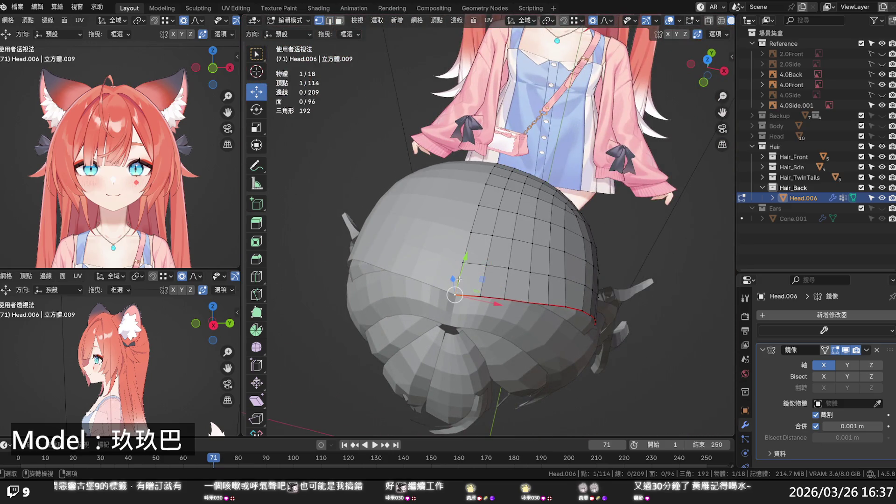
{"action": "key", "text": "g"}
{"action": "key", "text": "y"}
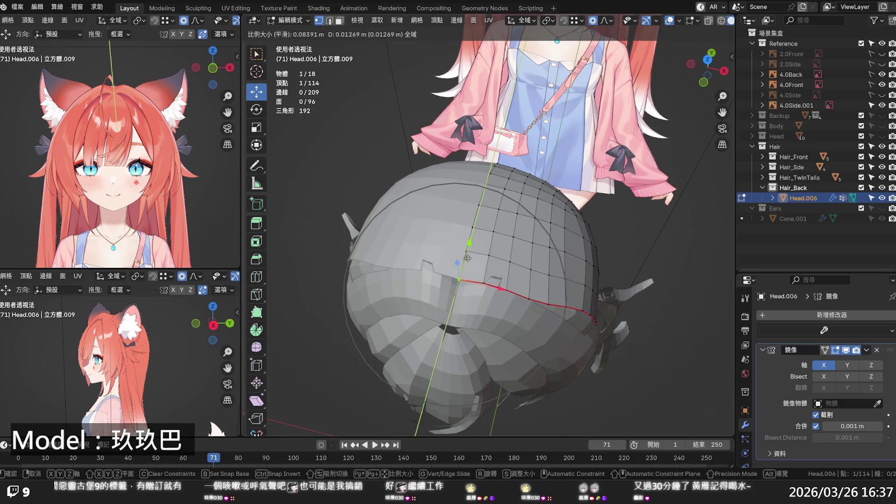
{"action": "left_click", "coordinate": [497, 256]}
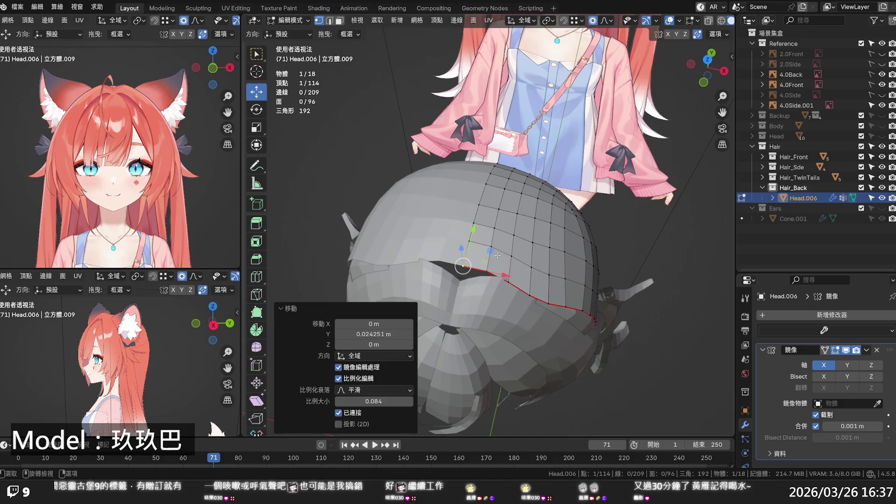
{"action": "left_click", "coordinate": [544, 297]}
{"action": "key", "text": "g"}
{"action": "key", "text": "y"}
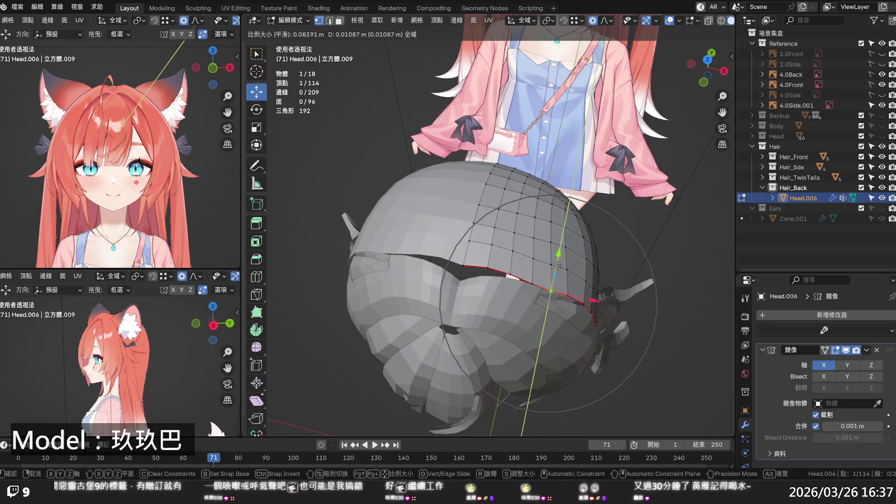
{"action": "left_click", "coordinate": [559, 264]}
{"action": "key", "text": "alt+a"}
Move a vertex on the cap's top along Y with soft falloff.
{"action": "mouse_move", "coordinate": [560, 261]}
{"action": "middle_mouse_down"}
{"action": "mouse_move", "coordinate": [550, 211]}
{"action": "mouse_move", "coordinate": [528, 191]}
{"action": "middle_mouse_up"}
{"action": "left_click", "coordinate": [421, 213]}
{"action": "key", "text": "g"}
{"action": "key", "text": "y"}
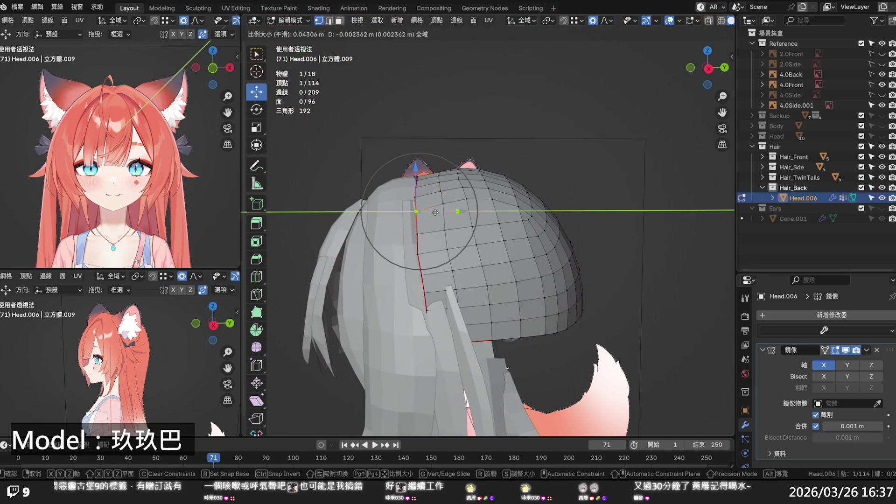
{"action": "left_click", "coordinate": [434, 212]}
{"action": "key", "text": "alt+a"}
Save the .blend file.
{"action": "key", "text": "ctrl+s"}
{"action": "mouse_move", "coordinate": [555, 271]}
{"action": "middle_mouse_down"}
{"action": "mouse_move", "coordinate": [574, 283]}
{"action": "mouse_move", "coordinate": [692, 279]}
{"action": "middle_mouse_up"}
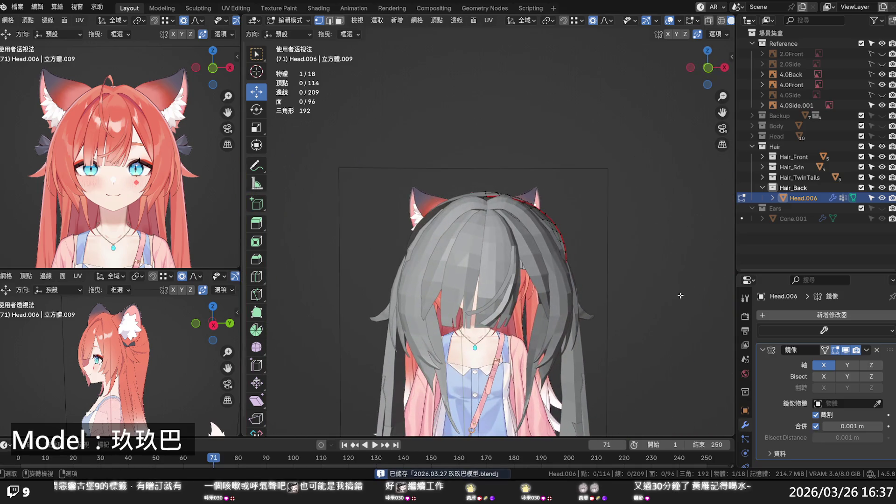
{"action": "key", "text": "KP_1"}
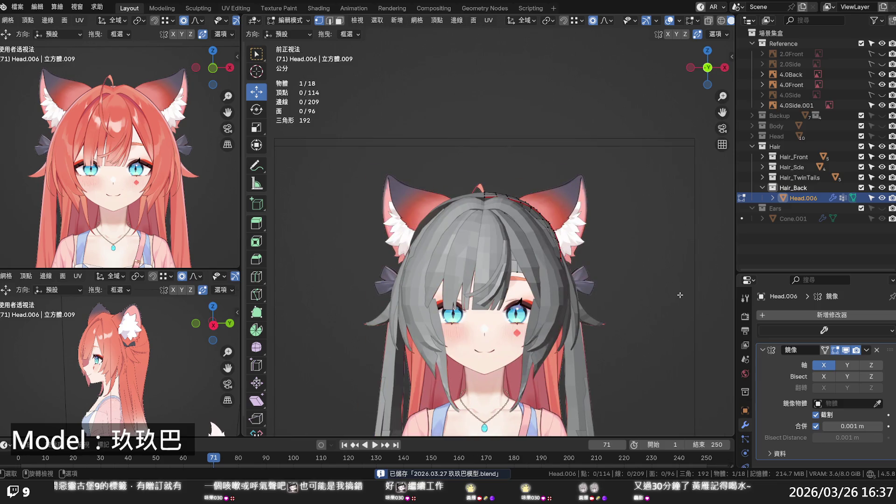
Turn on X-ray and pull the cap's upper-right vertex down-left with proportional falloff.
{"action": "key", "text": "alt+z"}
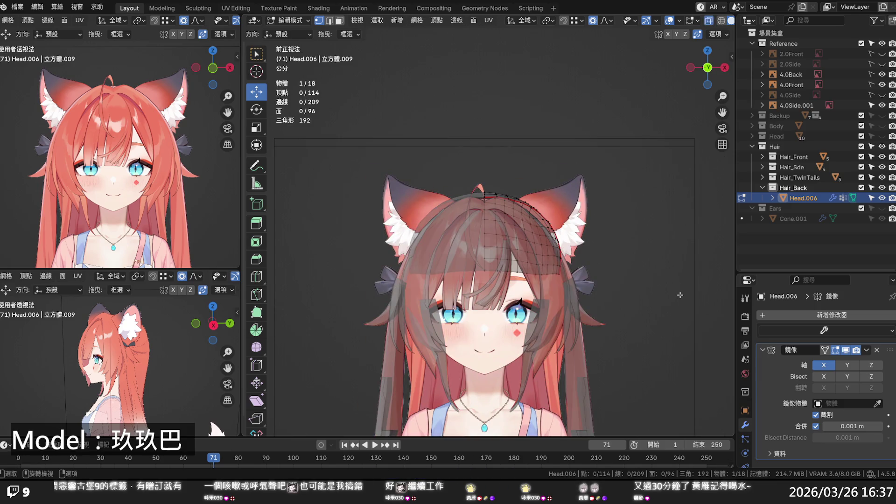
{"action": "scroll", "coordinate": [556, 209], "scroll_direction": "up", "scroll_amount": 2}
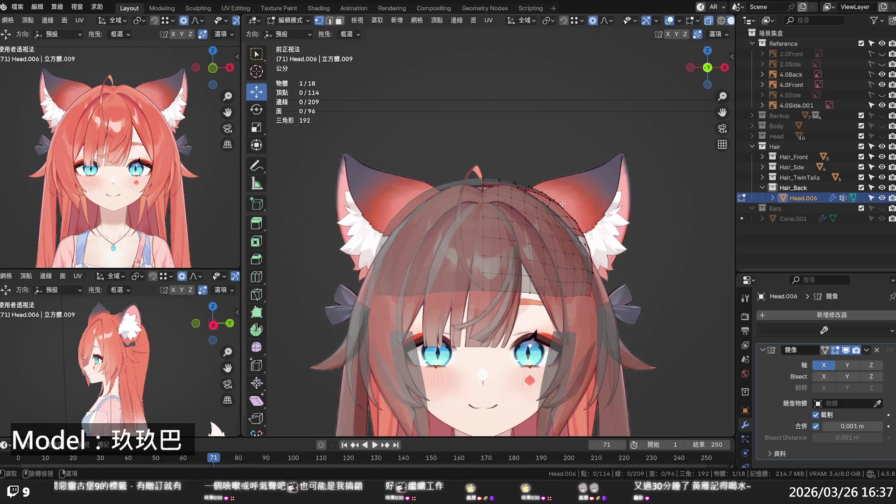
{"action": "scroll", "coordinate": [531, 225], "scroll_direction": "up", "scroll_amount": 2}
{"action": "scroll", "coordinate": [532, 227], "scroll_direction": "up", "scroll_amount": 2}
{"action": "left_click", "coordinate": [549, 233]}
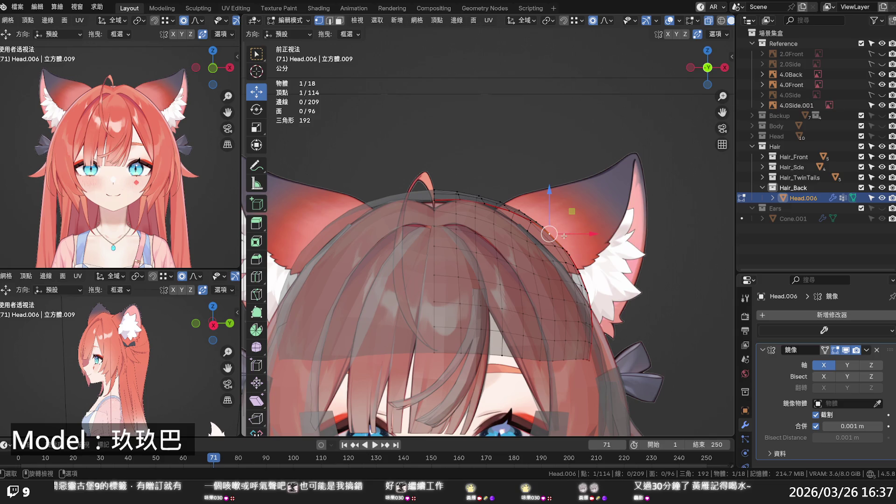
{"action": "left_click_drag", "start_coordinate": [549, 234], "coordinate": [538, 247]}
{"action": "scroll", "coordinate": [543, 241], "scroll_direction": "down", "scroll_amount": 3}
Lower the cap's top vertex 0.01136 m on Z with falloff size 0.102.
{"action": "left_click", "coordinate": [434, 195]}
{"action": "left_click_drag", "start_coordinate": [434, 195], "coordinate": [432, 196]}
{"action": "key", "text": "z"}
{"action": "middle_click_drag", "start_coordinate": [555, 220], "coordinate": [423, 235]}
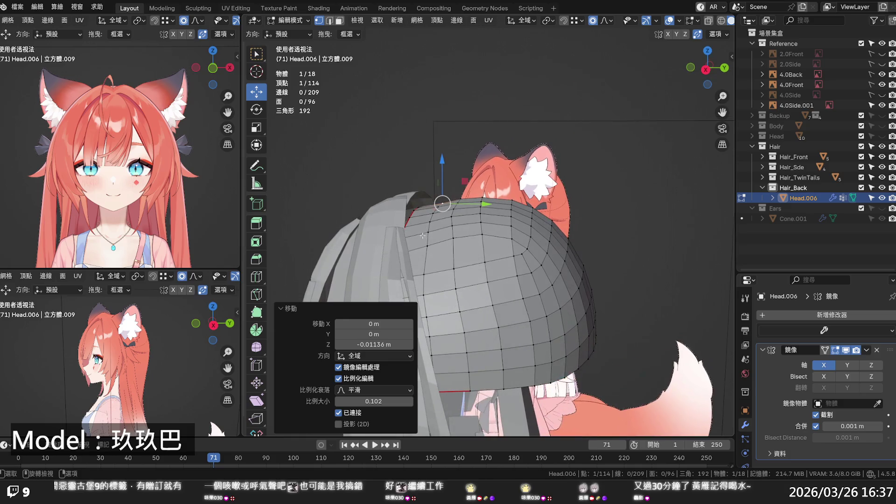
In Right view, lower the cap's upper-back crown vertex along Z with proportional editing.
{"action": "key", "text": "KP_3"}
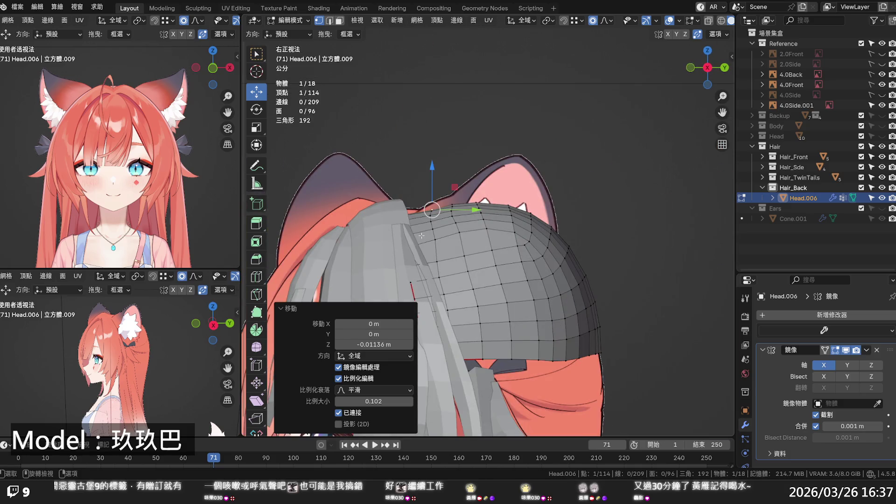
{"action": "left_click", "coordinate": [530, 213]}
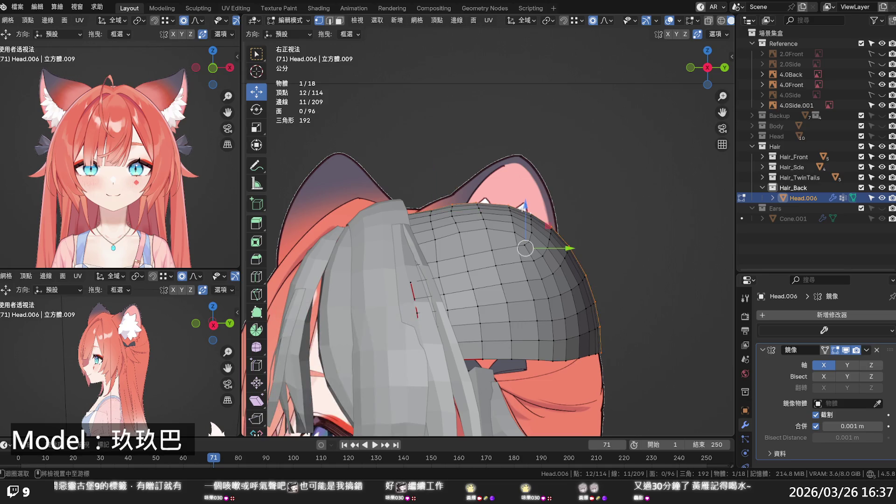
{"action": "left_click_drag", "start_coordinate": [529, 215], "coordinate": [531, 216]}
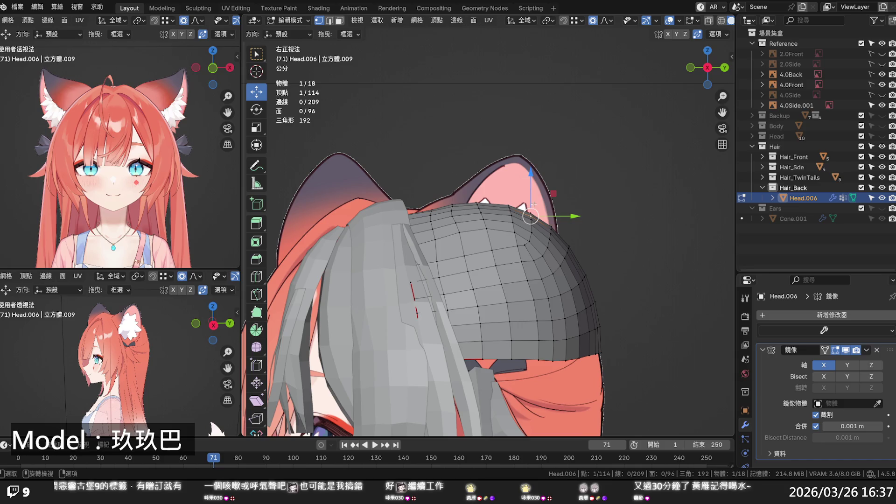
{"action": "key", "text": "g"}
{"action": "key", "text": "z"}
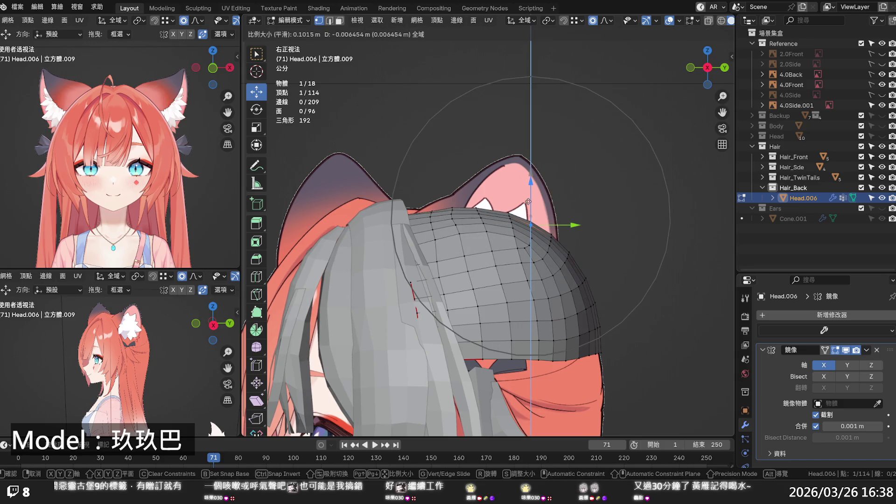
{"action": "left_click", "coordinate": [429, 206]}
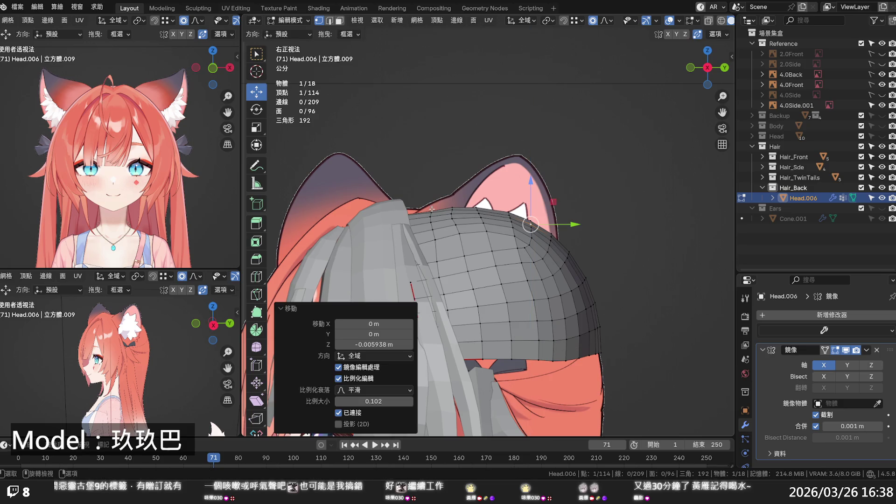
{"action": "key", "text": "g"}
{"action": "key", "text": "z"}
{"action": "scroll", "coordinate": [433, 198], "scroll_direction": "up", "scroll_amount": 5}
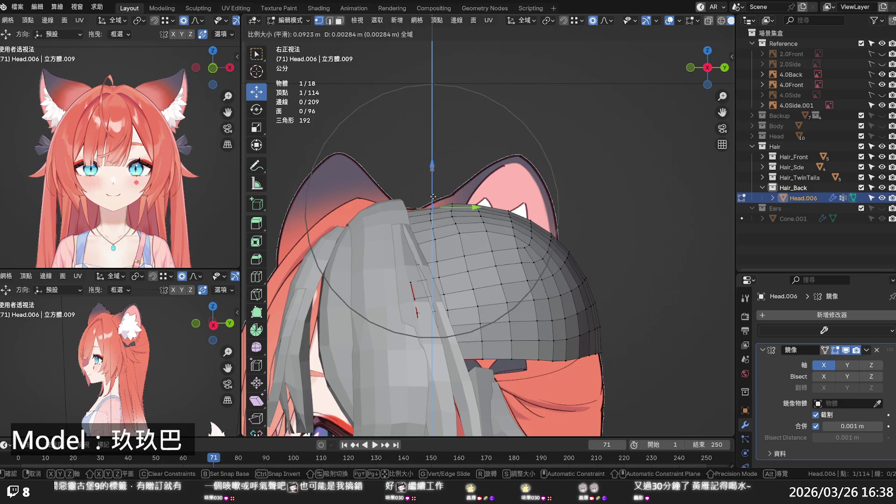
{"action": "left_click", "coordinate": [433, 198]}
Lower the next vertex on the cap's top along Z.
{"action": "left_click", "coordinate": [452, 206]}
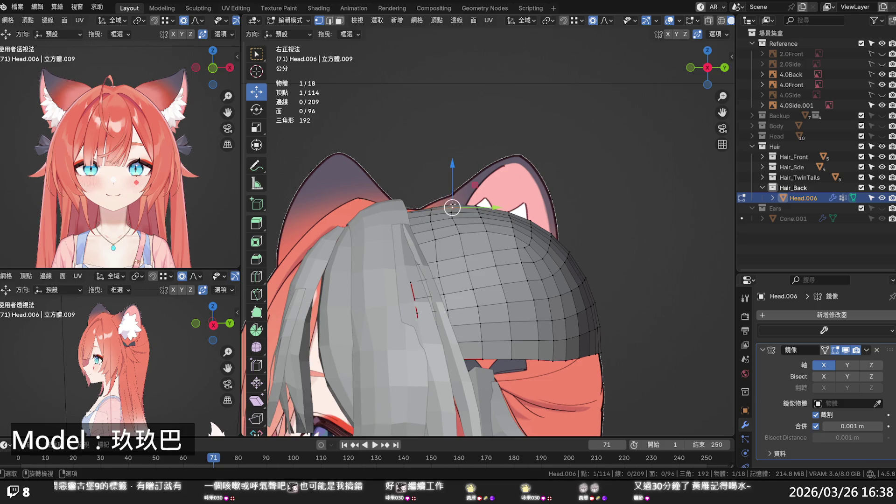
{"action": "key", "text": "g"}
{"action": "key", "text": "z"}
{"action": "scroll", "coordinate": [452, 195], "scroll_direction": "up", "scroll_amount": 7}
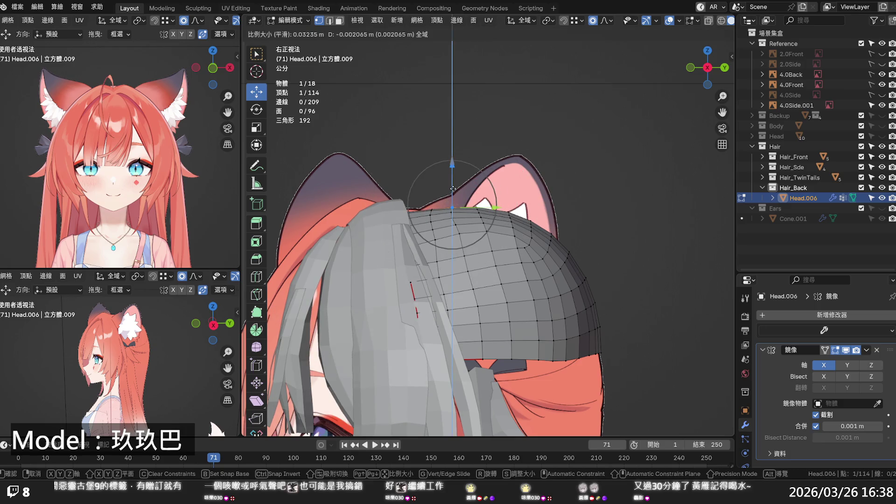
{"action": "left_click", "coordinate": [452, 201]}
{"action": "left_click", "coordinate": [450, 212]}
Apply Set Edge Flow from Quick Favorites to two neighbouring vertical edge loops.
{"action": "left_click", "coordinate": [457, 225], "text": "alt"}
{"action": "left_click", "coordinate": [437, 234], "text": "alt"}
{"action": "key", "text": "q"}
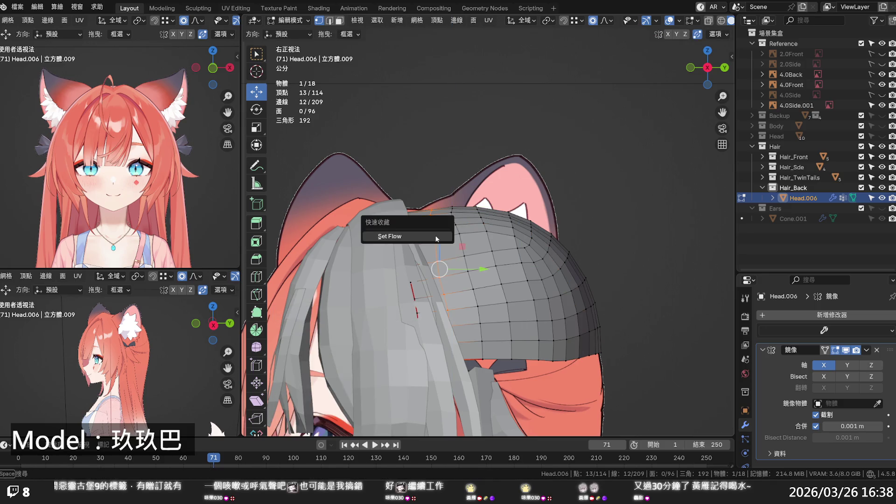
{"action": "left_click", "coordinate": [437, 237]}
{"action": "left_click", "coordinate": [462, 239], "text": "alt"}
{"action": "key", "text": "q"}
{"action": "left_click", "coordinate": [462, 238]}
{"action": "key", "text": "alt+a"}
{"action": "mouse_move", "coordinate": [462, 239]}
{"action": "middle_mouse_down"}
{"action": "mouse_move", "coordinate": [499, 214]}
{"action": "mouse_move", "coordinate": [493, 221]}
{"action": "middle_mouse_up"}
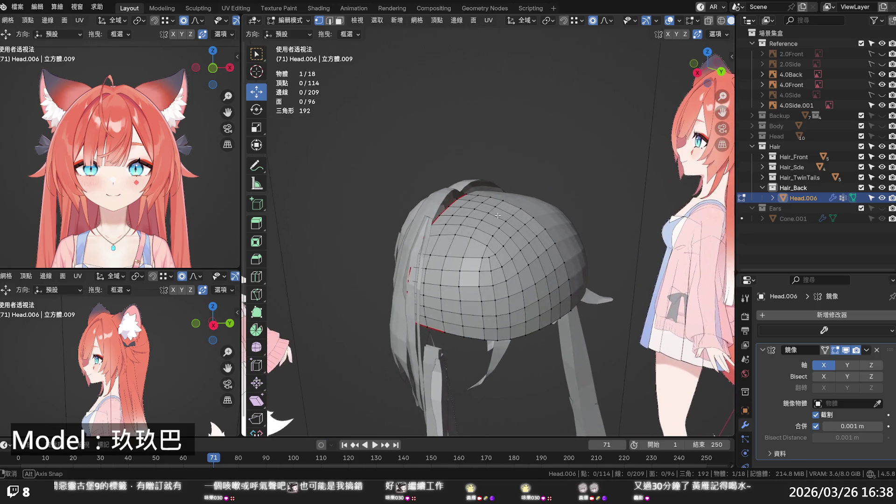
{"action": "left_click", "coordinate": [470, 271], "text": "alt"}
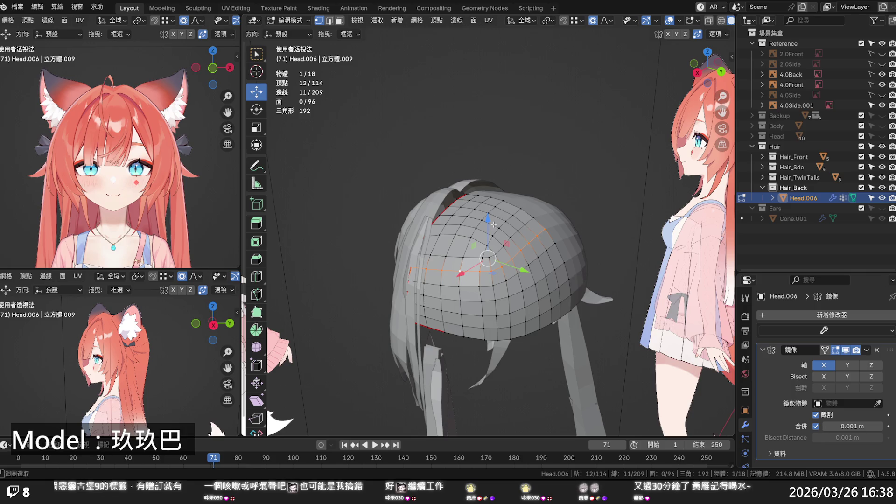
In edge mode, smooth three back edge loops with Set Flow, then dissolve them.
{"action": "key", "text": "2"}
{"action": "left_click", "coordinate": [489, 226], "text": "alt+shift"}
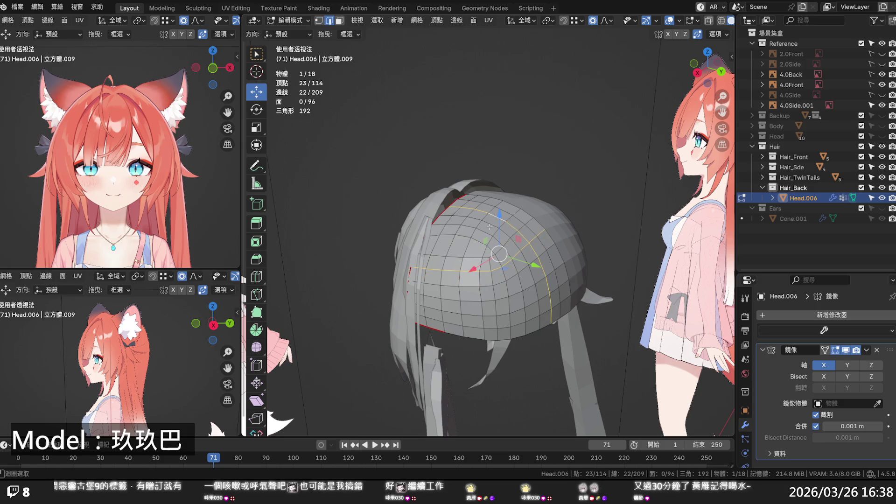
{"action": "left_click", "coordinate": [486, 230], "text": "alt+shift"}
{"action": "key", "text": "q"}
{"action": "left_click", "coordinate": [486, 231]}
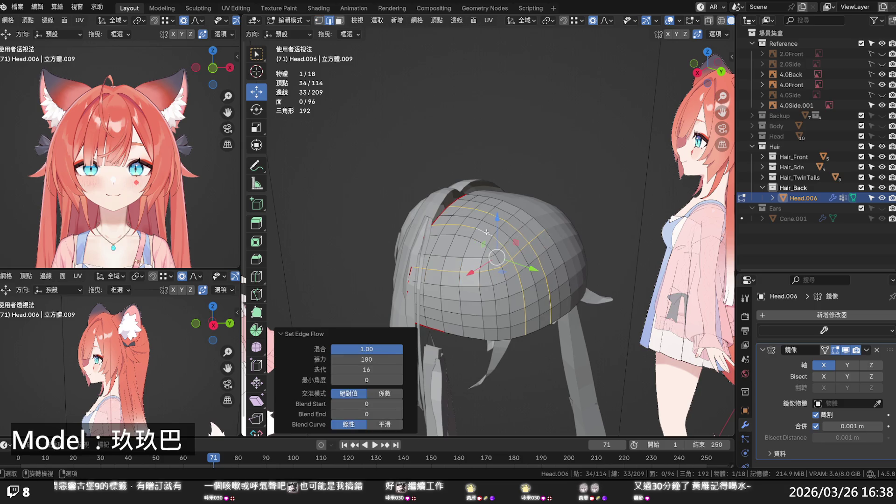
{"action": "key", "text": "x"}
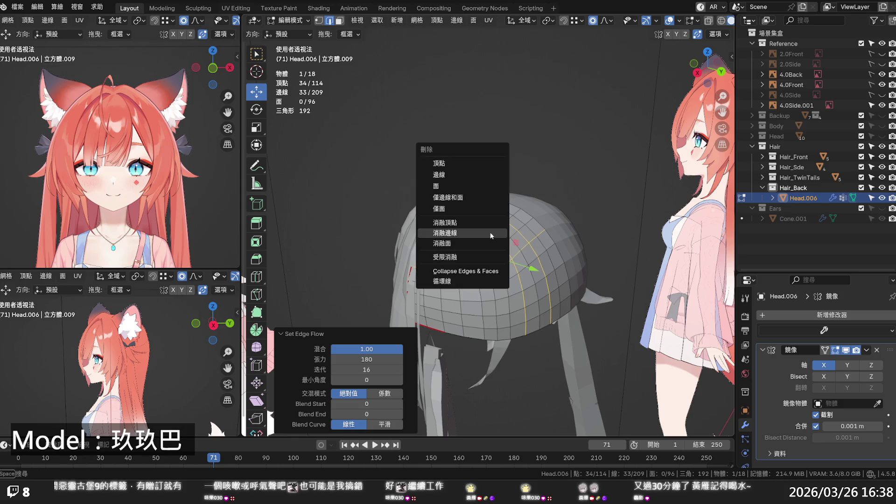
{"action": "left_click", "coordinate": [488, 232]}
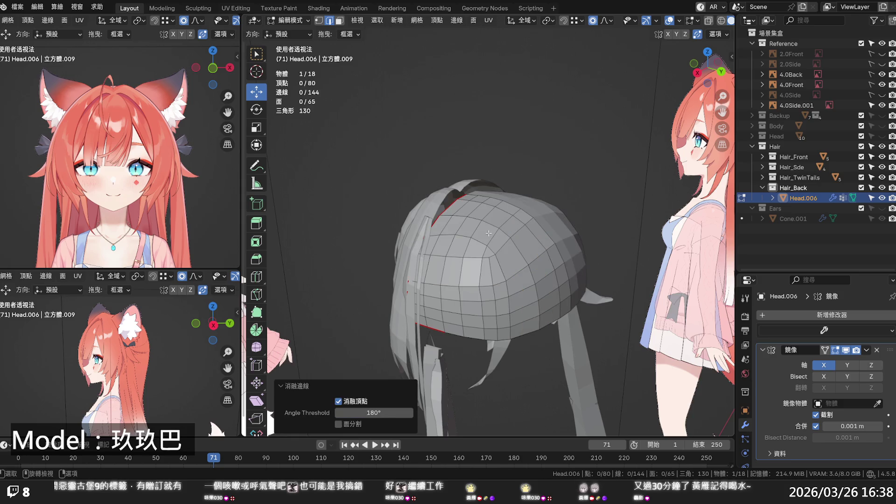
Insert a new edge loop across the cap, then smooth and dissolve two neighbouring loops.
{"action": "key", "text": "ctrl+r"}
{"action": "left_click", "coordinate": [488, 233]}
{"action": "left_click", "coordinate": [485, 232]}
{"action": "left_click", "coordinate": [498, 218], "text": "alt"}
{"action": "left_click", "coordinate": [497, 217], "text": "alt+shift"}
{"action": "key", "text": "q"}
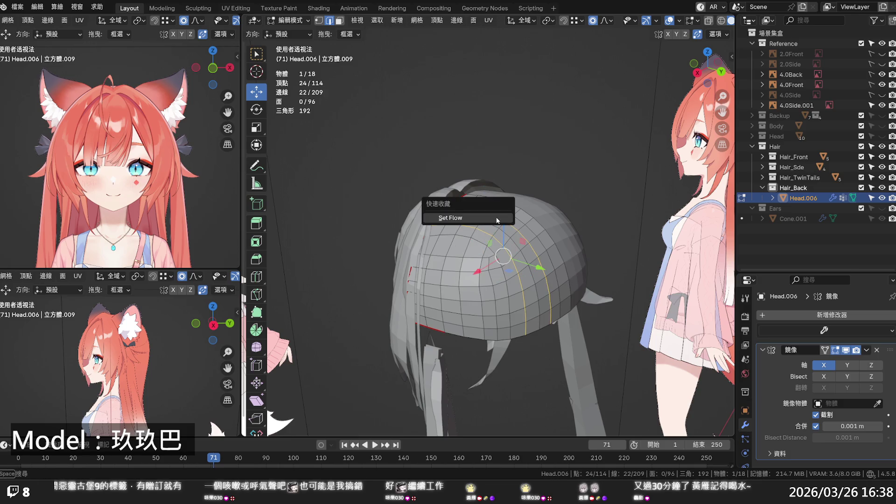
{"action": "left_click", "coordinate": [497, 218]}
{"action": "key", "text": "shift+z"}
{"action": "key", "text": "shift+z"}
{"action": "key", "text": "x"}
{"action": "left_click", "coordinate": [496, 217]}
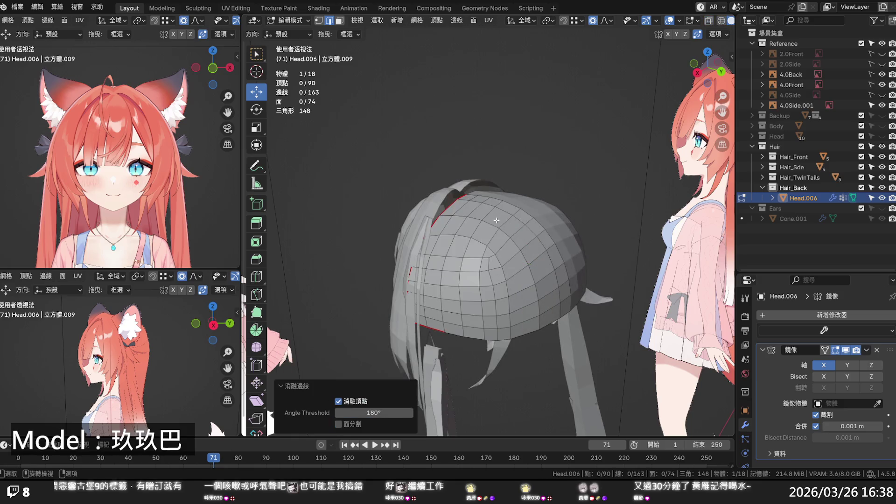
Smooth the flow of two more edge loops and view the cap from behind.
{"action": "left_click", "coordinate": [491, 224], "text": "alt"}
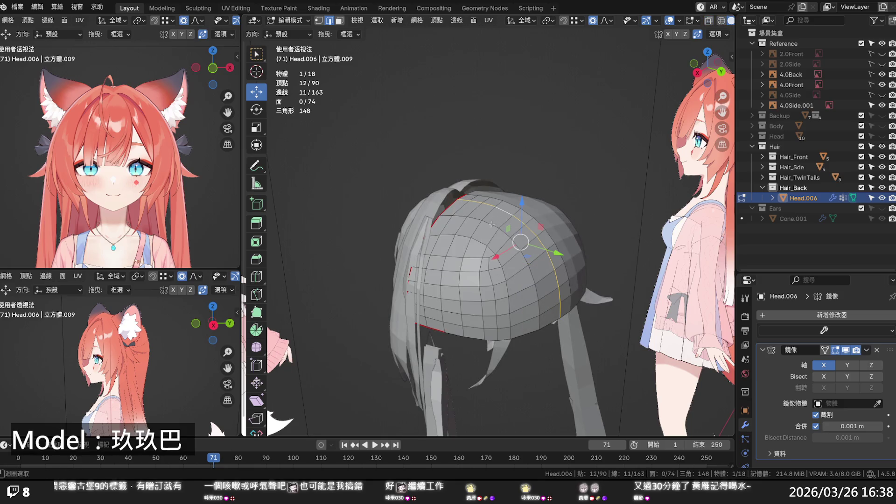
{"action": "left_click", "coordinate": [491, 224], "text": "alt+shift"}
{"action": "key", "text": "q"}
{"action": "left_click", "coordinate": [492, 226]}
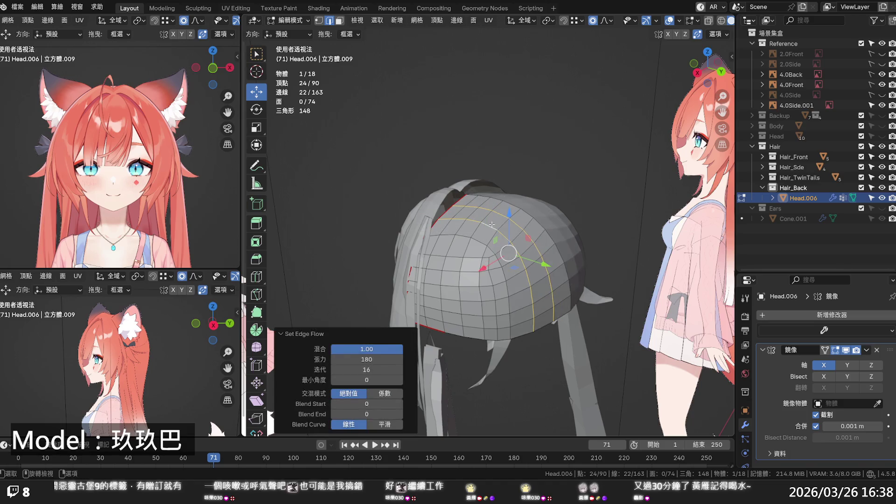
{"action": "left_click", "coordinate": [609, 210]}
{"action": "mouse_move", "coordinate": [609, 210]}
{"action": "middle_mouse_down"}
{"action": "mouse_move", "coordinate": [550, 194]}
{"action": "mouse_move", "coordinate": [593, 218]}
{"action": "middle_mouse_up"}
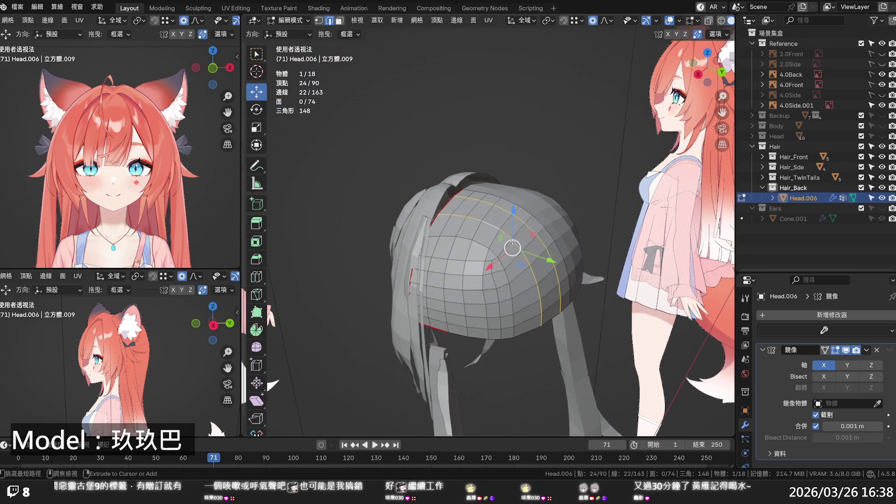
Insert another loop across the cap, then smooth and dissolve a neighbouring loop.
{"action": "key", "text": "ctrl+r"}
{"action": "left_click", "coordinate": [512, 241]}
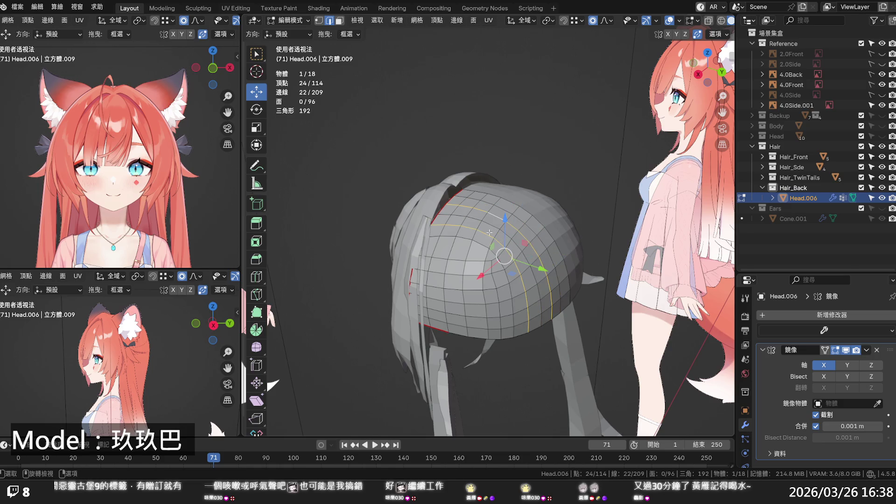
{"action": "left_click", "coordinate": [487, 233], "text": "alt"}
{"action": "left_click", "coordinate": [497, 220], "text": "alt"}
{"action": "key", "text": "q"}
{"action": "left_click", "coordinate": [498, 219]}
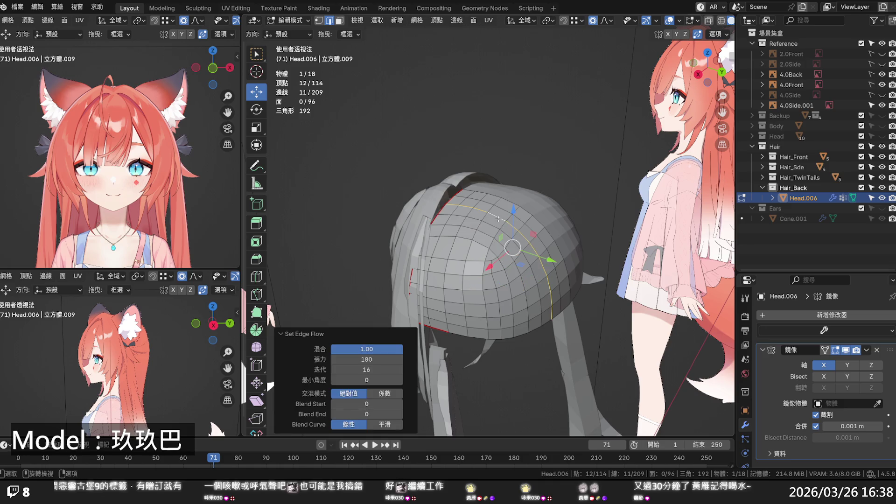
{"action": "key", "text": "x"}
{"action": "left_click", "coordinate": [497, 220]}
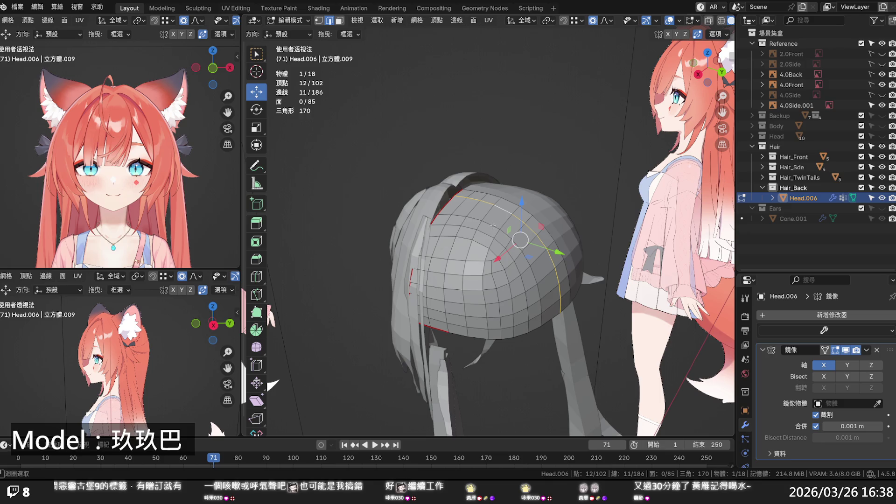
Smooth three loops, then smooth and dissolve the loop through a lower edge.
{"action": "left_click", "coordinate": [492, 228], "text": "alt+shift"}
{"action": "left_click", "coordinate": [488, 234], "text": "alt+shift"}
{"action": "key", "text": "q"}
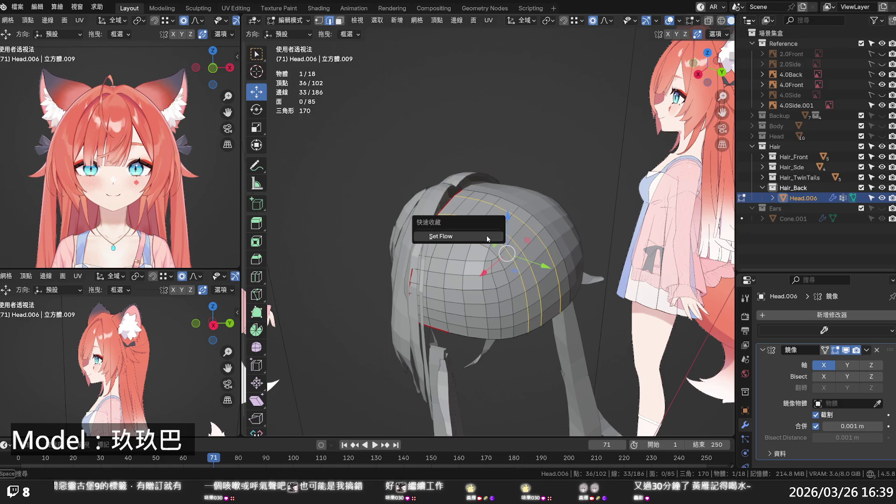
{"action": "left_click", "coordinate": [487, 236]}
{"action": "left_click", "coordinate": [497, 258]}
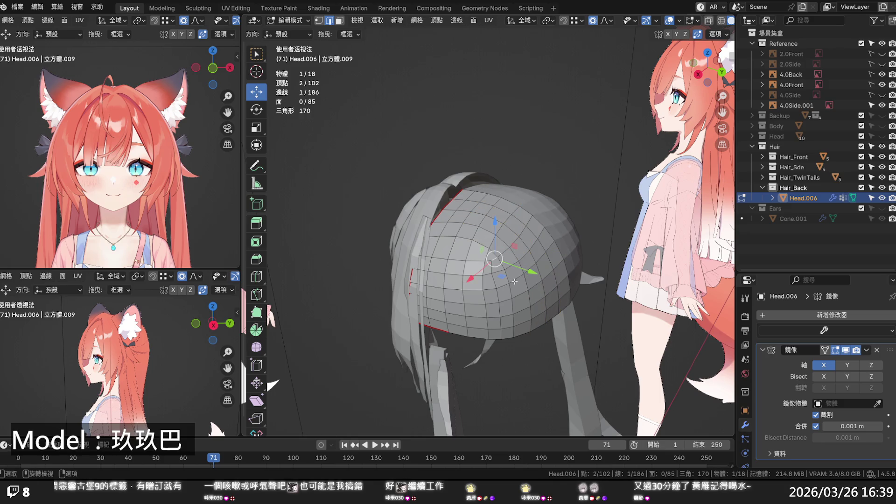
{"action": "left_click", "coordinate": [472, 283], "text": "alt"}
{"action": "key", "text": "q"}
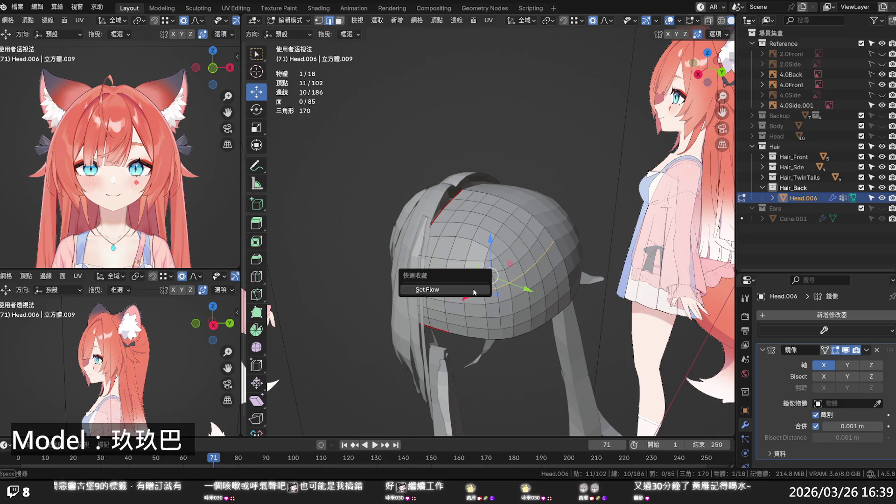
{"action": "left_click", "coordinate": [475, 282]}
{"action": "key", "text": "x"}
{"action": "left_click", "coordinate": [476, 283]}
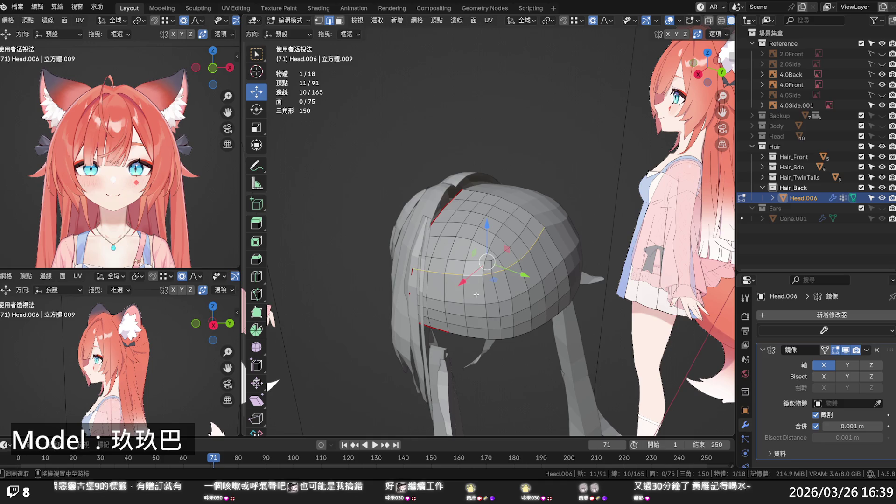
Smooth the flow of four lower edge loops, then two more loops.
{"action": "left_click", "coordinate": [477, 302], "text": "alt+shift"}
{"action": "left_click", "coordinate": [479, 317], "text": "alt+shift"}
{"action": "left_click", "coordinate": [481, 328], "text": "alt+shift"}
{"action": "key", "text": "q"}
{"action": "left_click", "coordinate": [480, 329]}
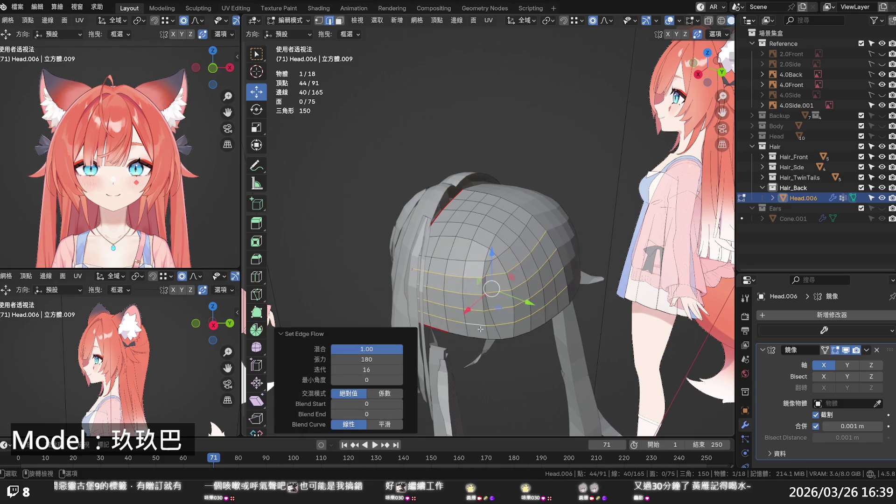
{"action": "left_click", "coordinate": [475, 305]}
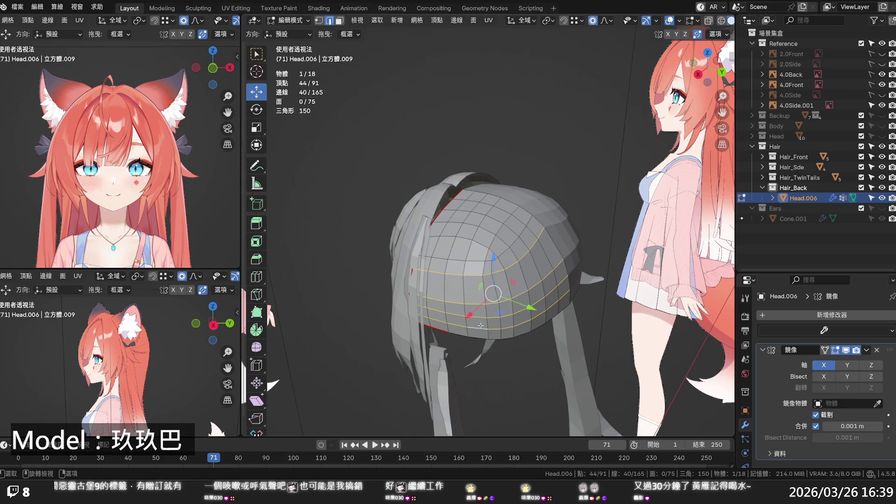
{"action": "left_click", "coordinate": [475, 299], "text": "alt"}
{"action": "left_click", "coordinate": [476, 312], "text": "alt+shift"}
{"action": "key", "text": "q"}
{"action": "left_click", "coordinate": [475, 315]}
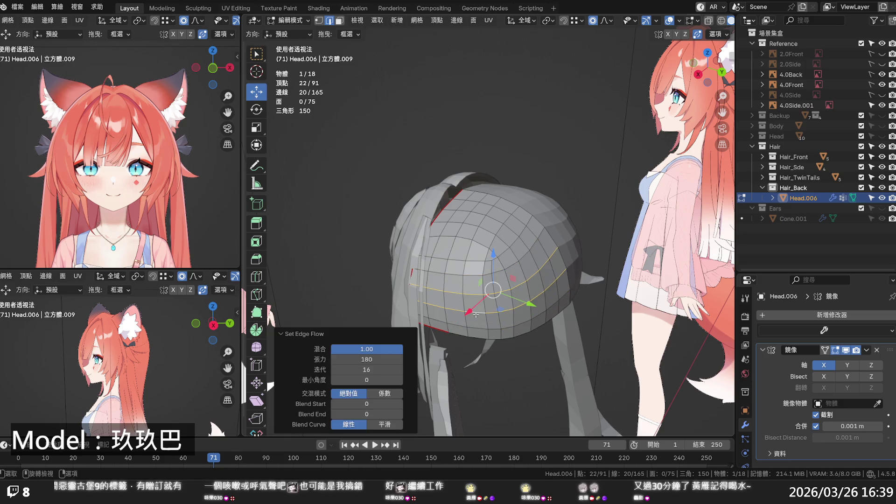
Re-smooth one upper loop, leaving the cap at 91 vertices, and review it from behind.
{"action": "left_click", "coordinate": [479, 277], "text": "alt"}
{"action": "key", "text": "q"}
{"action": "left_click", "coordinate": [479, 276]}
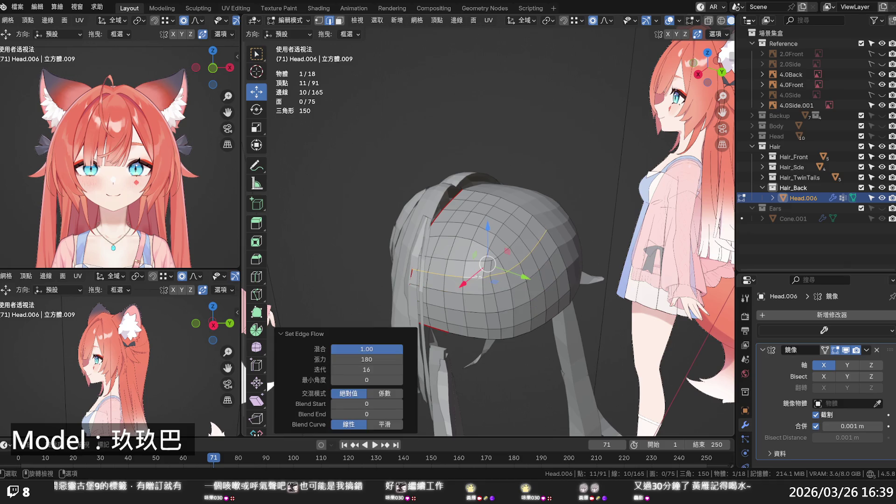
{"action": "left_click", "coordinate": [543, 286]}
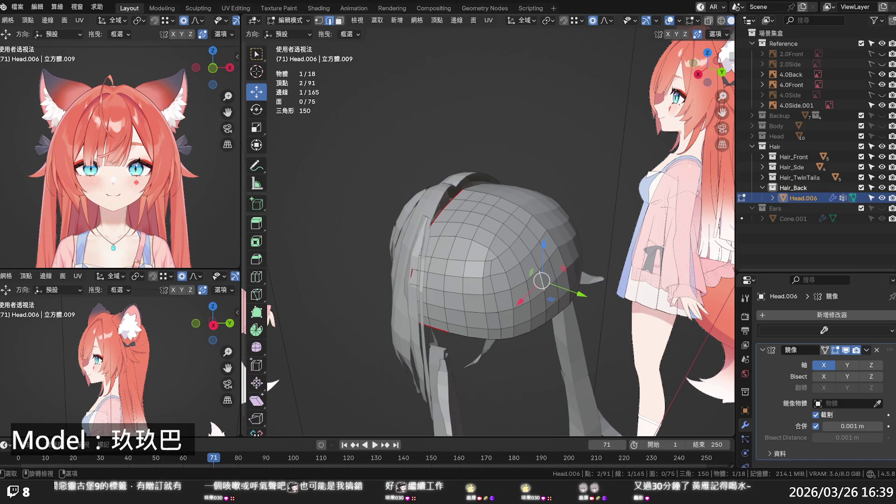
{"action": "key", "text": "alt+a"}
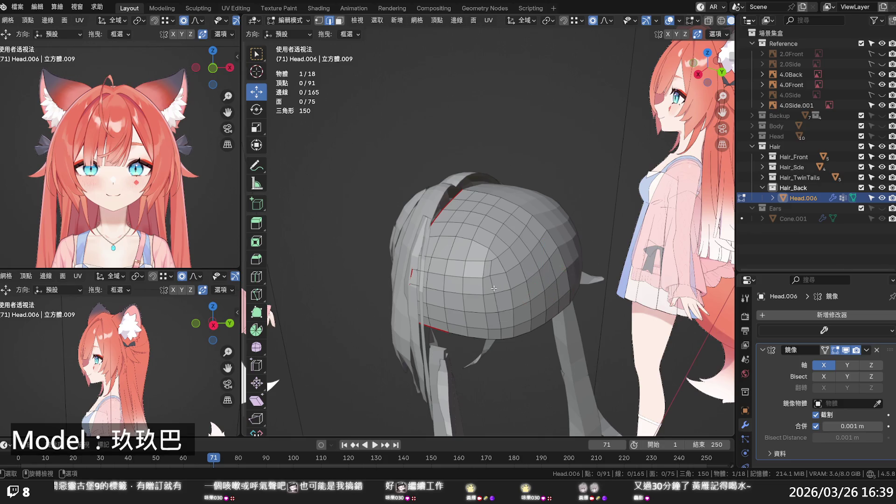
{"action": "mouse_move", "coordinate": [583, 285]}
{"action": "middle_mouse_down"}
{"action": "mouse_move", "coordinate": [499, 262]}
{"action": "mouse_move", "coordinate": [636, 262]}
{"action": "mouse_move", "coordinate": [426, 297]}
{"action": "mouse_move", "coordinate": [525, 308]}
{"action": "middle_mouse_up"}
In vertex mode, shift a seam vertex of the cap sideways from the front view.
{"action": "key", "text": "1"}
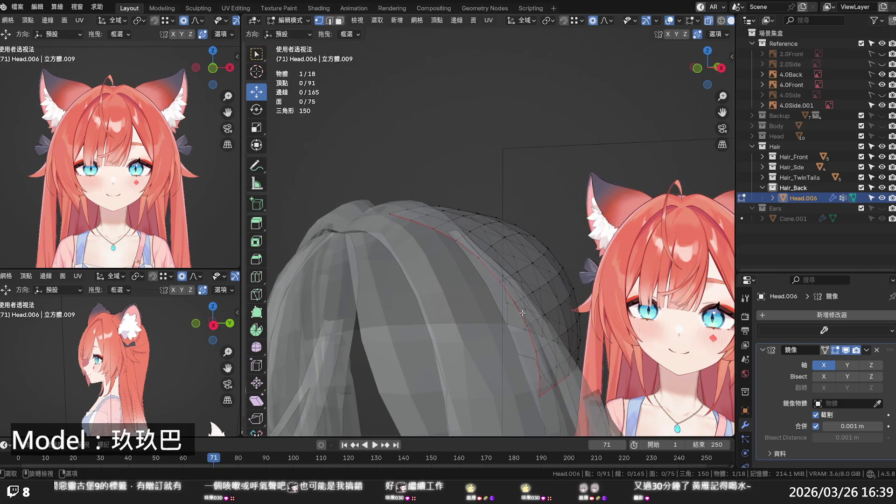
{"action": "key", "text": "KP_1"}
{"action": "left_click", "coordinate": [587, 299]}
{"action": "left_click_drag", "start_coordinate": [615, 300], "coordinate": [596, 306]}
{"action": "scroll", "coordinate": [603, 302], "scroll_direction": "down", "scroll_amount": 9}
{"action": "mouse_move", "coordinate": [595, 306]}
{"action": "middle_mouse_down"}
{"action": "mouse_move", "coordinate": [420, 342]}
{"action": "mouse_move", "coordinate": [456, 174]}
{"action": "middle_mouse_up"}
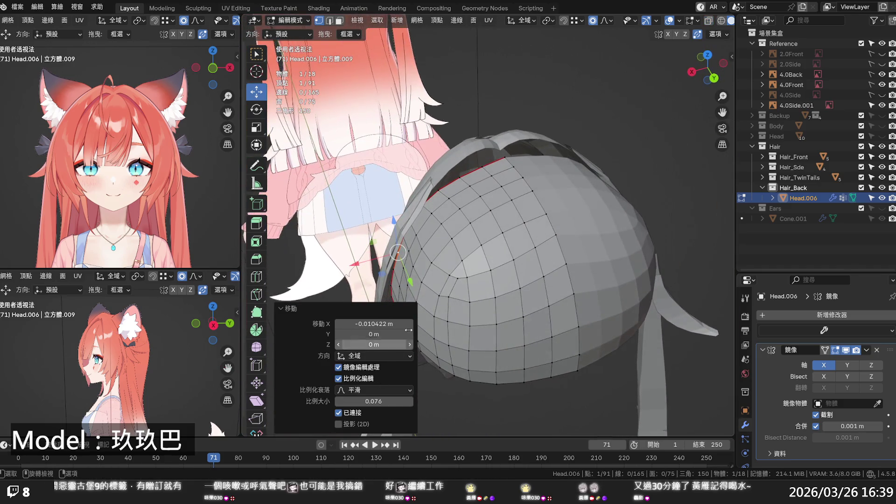
Lift a top-edge vertex along Z with proportional falloff.
{"action": "left_click", "coordinate": [459, 176]}
{"action": "key", "text": "g"}
{"action": "key", "text": "z"}
{"action": "scroll", "coordinate": [459, 164], "scroll_direction": "up", "scroll_amount": 3}
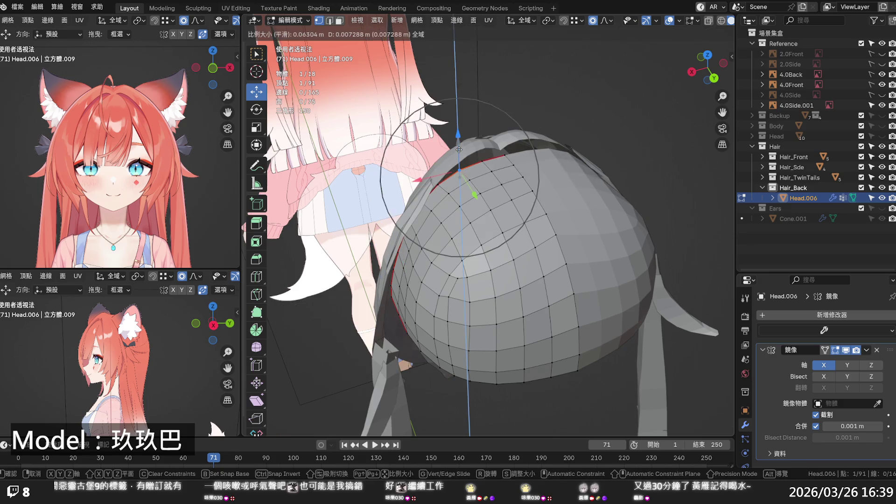
{"action": "left_click", "coordinate": [459, 149]}
{"action": "mouse_move", "coordinate": [459, 149]}
{"action": "middle_mouse_down"}
{"action": "mouse_move", "coordinate": [670, 127]}
{"action": "mouse_move", "coordinate": [722, 144]}
{"action": "middle_mouse_up"}
In front ortho view, raise another crown vertex 0.002324 m along Z with falloff size 0.1228.
{"action": "key", "text": "KP_1"}
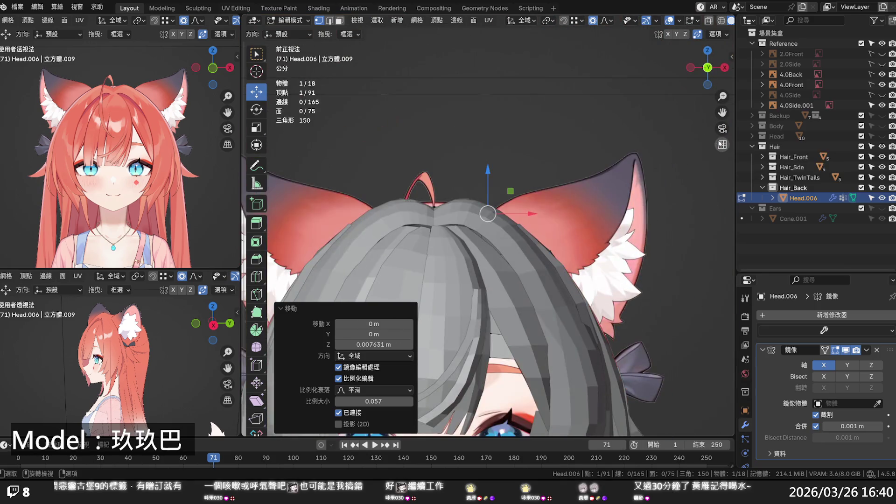
{"action": "scroll", "coordinate": [695, 142], "scroll_direction": "down", "scroll_amount": 8}
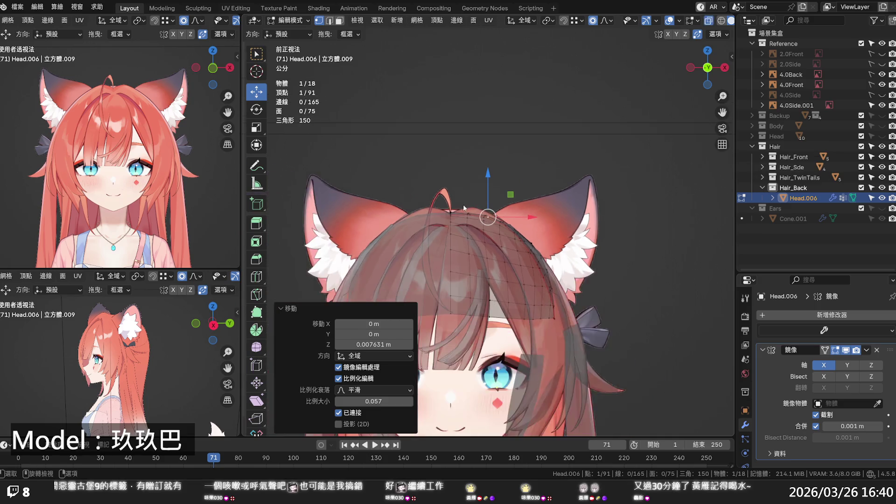
{"action": "middle_click_drag", "start_coordinate": [696, 142], "coordinate": [447, 253]}
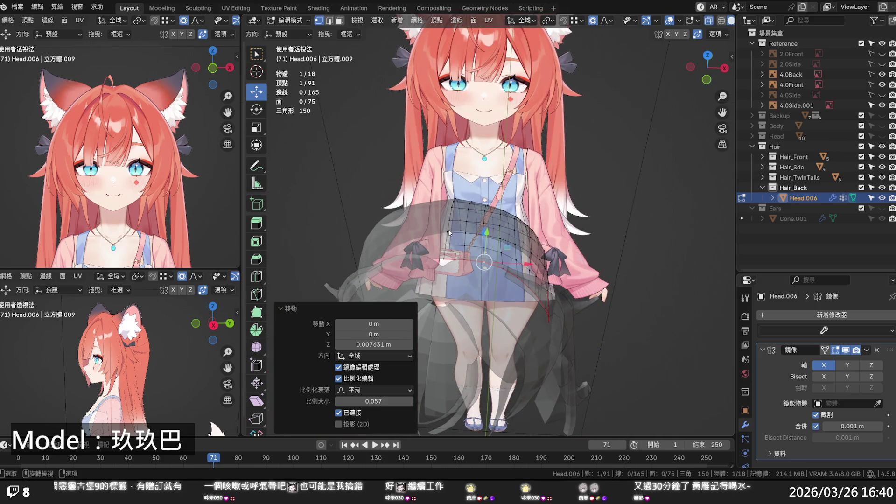
{"action": "left_click", "coordinate": [449, 231]}
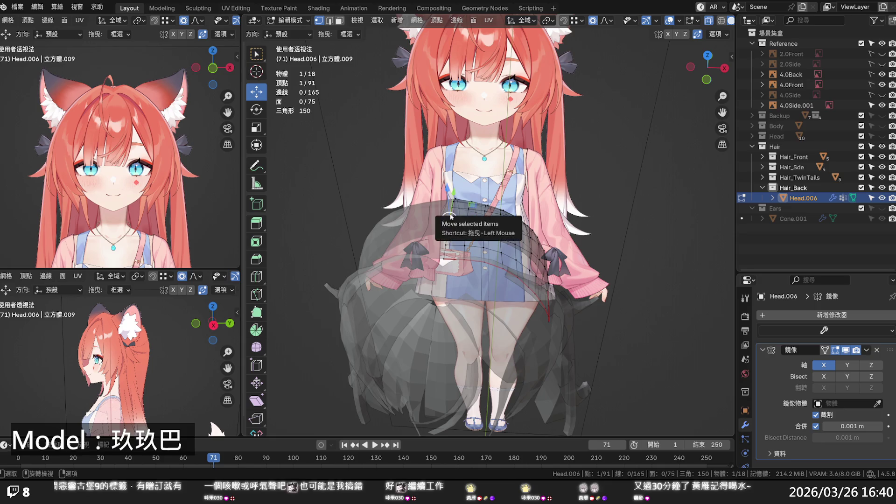
{"action": "key", "text": "KP_1"}
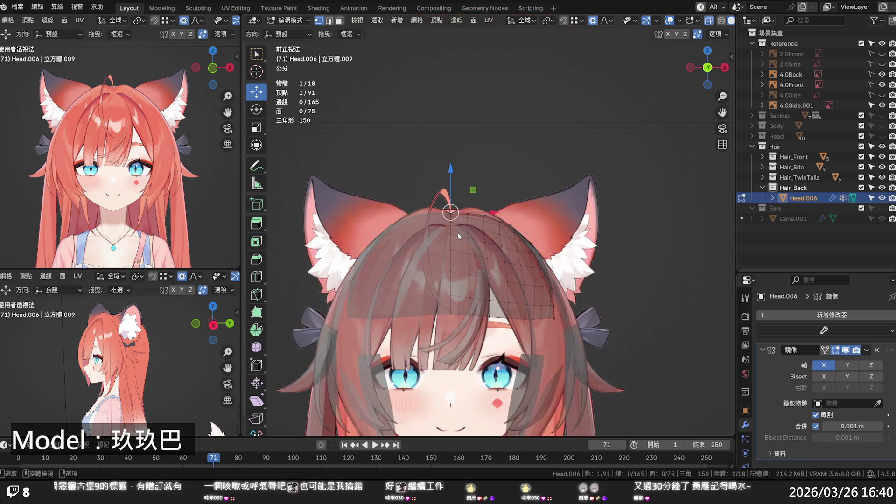
{"action": "scroll", "coordinate": [481, 149], "scroll_direction": "up", "scroll_amount": 2}
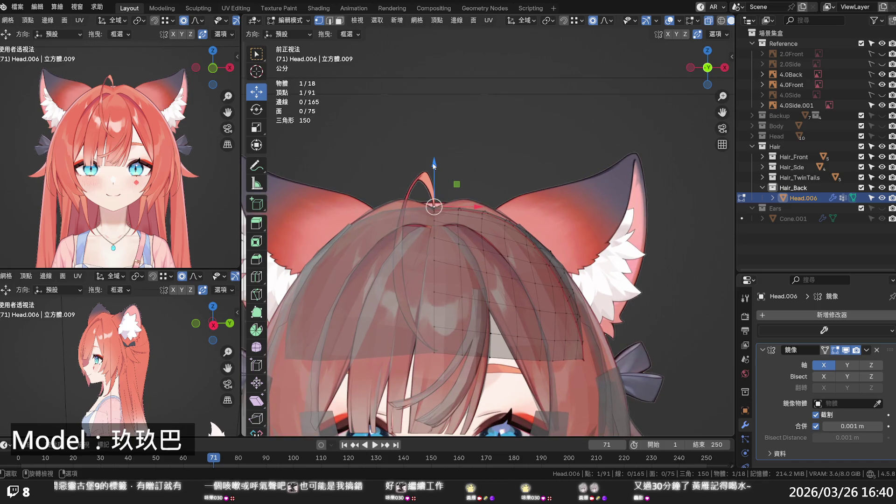
{"action": "key", "text": "g"}
{"action": "key", "text": "z"}
{"action": "scroll", "coordinate": [433, 158], "scroll_direction": "down", "scroll_amount": 2}
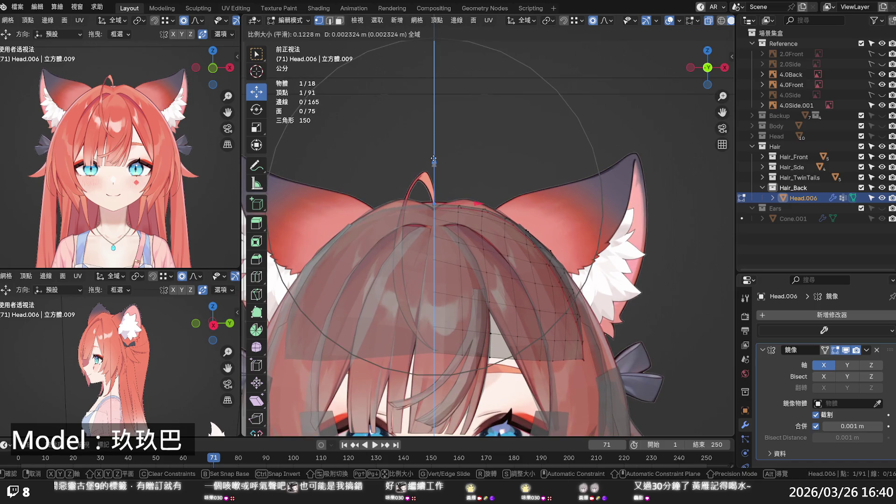
{"action": "left_click", "coordinate": [433, 159]}
{"action": "mouse_move", "coordinate": [433, 159]}
{"action": "middle_mouse_down"}
{"action": "mouse_move", "coordinate": [457, 161]}
{"action": "mouse_move", "coordinate": [440, 159]}
{"action": "mouse_move", "coordinate": [469, 175]}
{"action": "mouse_move", "coordinate": [424, 186]}
{"action": "mouse_move", "coordinate": [408, 172]}
{"action": "mouse_move", "coordinate": [469, 191]}
{"action": "mouse_move", "coordinate": [467, 238]}
{"action": "mouse_move", "coordinate": [541, 241]}
{"action": "mouse_move", "coordinate": [461, 277]}
{"action": "mouse_move", "coordinate": [456, 306]}
{"action": "middle_mouse_up"}
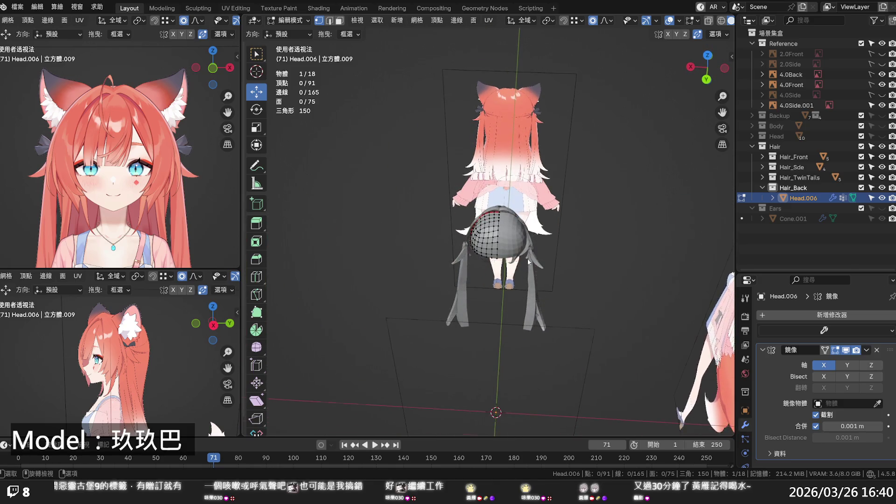
Return to Object Mode, unhide the Head collection, enable X-ray and edit the head cap.
{"action": "scroll", "coordinate": [527, 259], "scroll_direction": "up", "scroll_amount": 3}
{"action": "key", "text": "Tab"}
{"action": "key", "text": "alt+a"}
{"action": "mouse_move", "coordinate": [527, 258]}
{"action": "middle_mouse_down"}
{"action": "mouse_move", "coordinate": [617, 265]}
{"action": "mouse_move", "coordinate": [664, 239]}
{"action": "mouse_move", "coordinate": [599, 278]}
{"action": "mouse_move", "coordinate": [564, 251]}
{"action": "mouse_move", "coordinate": [612, 345]}
{"action": "middle_mouse_up"}
{"action": "left_click", "coordinate": [881, 136]}
{"action": "scroll", "coordinate": [439, 217], "scroll_direction": "up", "scroll_amount": 3}
{"action": "middle_click_drag", "start_coordinate": [427, 208], "coordinate": [433, 222]}
{"action": "key", "text": "alt+z"}
{"action": "key", "text": "alt+z"}
{"action": "left_click", "coordinate": [435, 218]}
{"action": "key", "text": "Tab"}
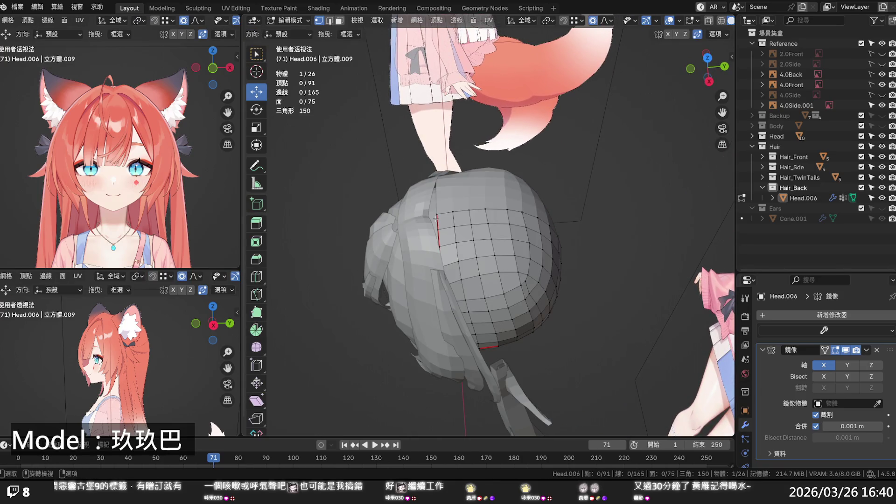
Push a back edge loop of the cap outward with proportional editing.
{"action": "left_click", "coordinate": [437, 219], "text": "alt"}
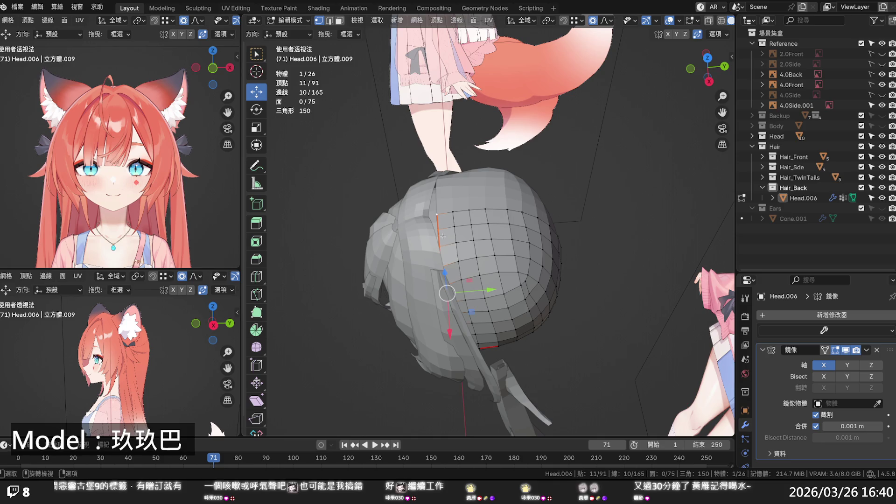
{"action": "left_click_drag", "start_coordinate": [478, 297], "coordinate": [468, 292]}
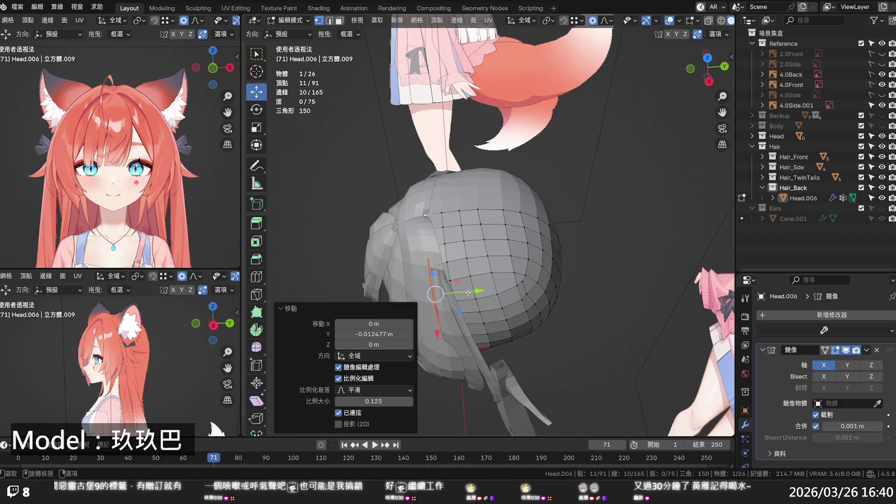
{"action": "left_click", "coordinate": [626, 218]}
{"action": "middle_click_drag", "start_coordinate": [619, 223], "coordinate": [501, 242]}
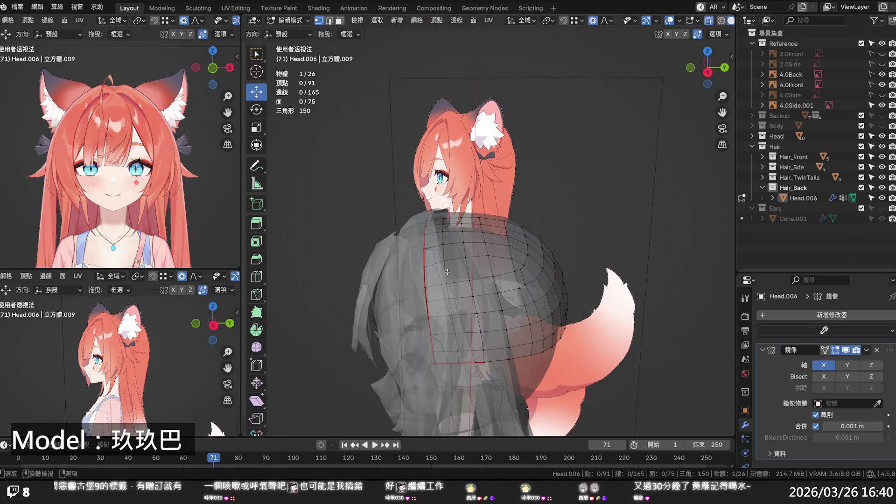
Select a back face and grow it to a 40-face selection on the cap's back.
{"action": "left_click", "coordinate": [520, 266]}
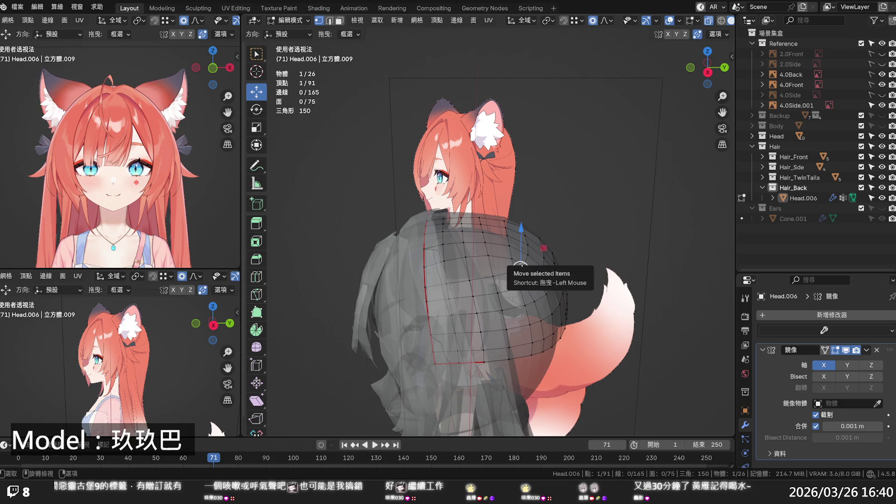
{"action": "key", "text": "3"}
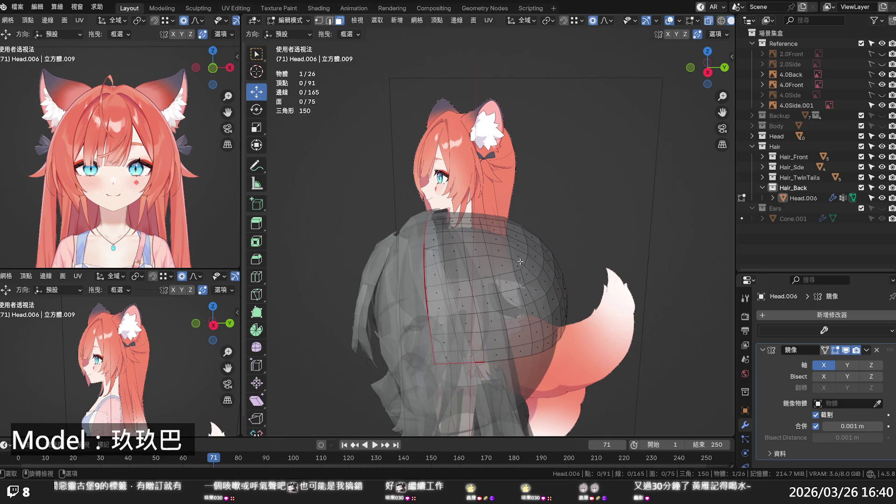
{"action": "left_click", "coordinate": [520, 265]}
{"action": "key", "text": "ctrl+KP_Add"}
{"action": "key", "text": "ctrl+KP_Add"}
{"action": "key", "text": "ctrl+KP_Add"}
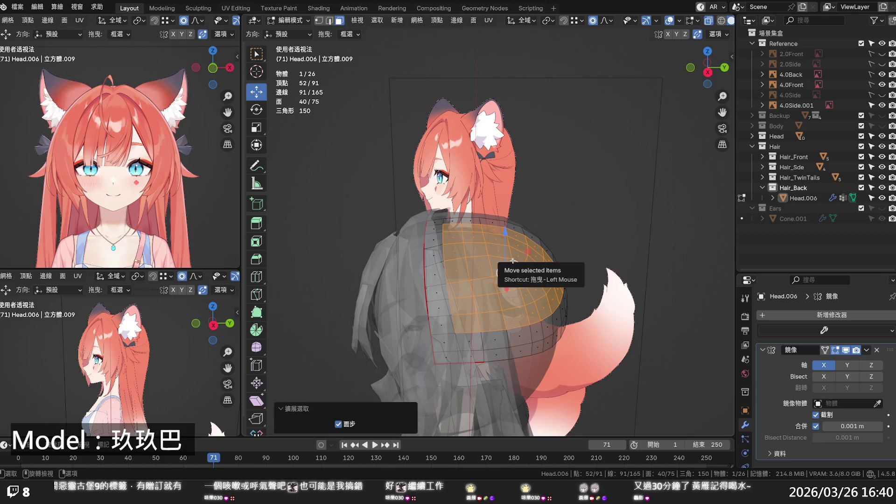
{"action": "key", "text": "F3"}
{"action": "key", "text": "Return"}
{"action": "left_click", "coordinate": [618, 218]}
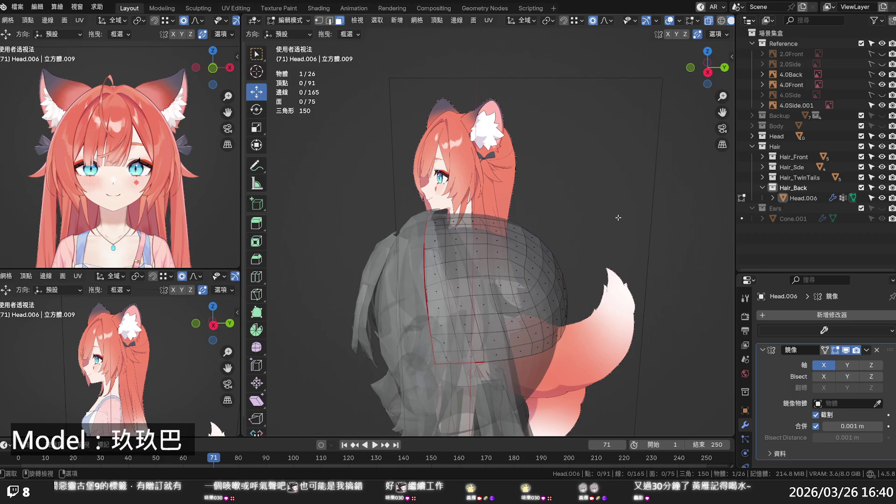
{"action": "key", "text": "ctrl+z"}
Clear the selection, turn off X-ray and review the head from the front.
{"action": "left_click", "coordinate": [611, 221]}
{"action": "key", "text": "alt+z"}
{"action": "mouse_move", "coordinate": [589, 232]}
{"action": "middle_mouse_down"}
{"action": "mouse_move", "coordinate": [485, 234]}
{"action": "mouse_move", "coordinate": [540, 225]}
{"action": "mouse_move", "coordinate": [555, 244]}
{"action": "middle_mouse_up"}
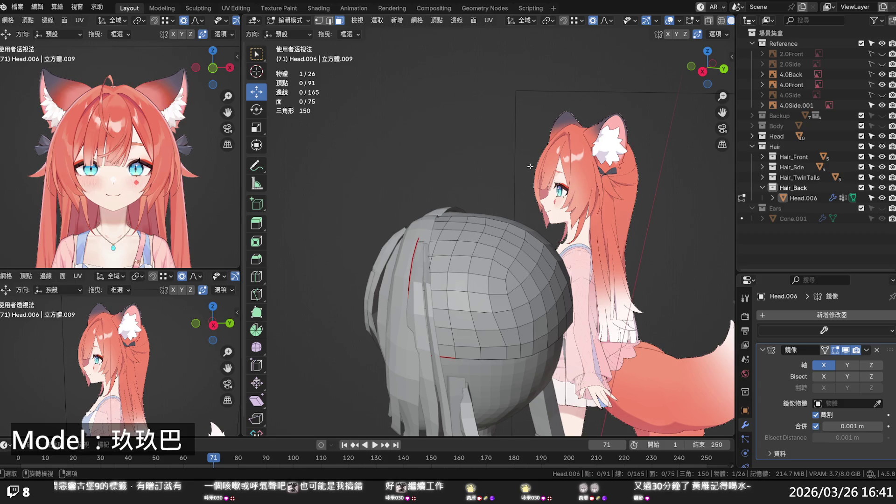
{"action": "mouse_move", "coordinate": [510, 258]}
{"action": "middle_mouse_down"}
{"action": "mouse_move", "coordinate": [605, 246]}
{"action": "mouse_move", "coordinate": [565, 276]}
{"action": "mouse_move", "coordinate": [448, 309]}
{"action": "middle_mouse_up"}
Shrink the edge loop along the cap's side to 0.913 scale using see-through view.
{"action": "key", "text": "Tab"}
{"action": "key", "text": "Tab"}
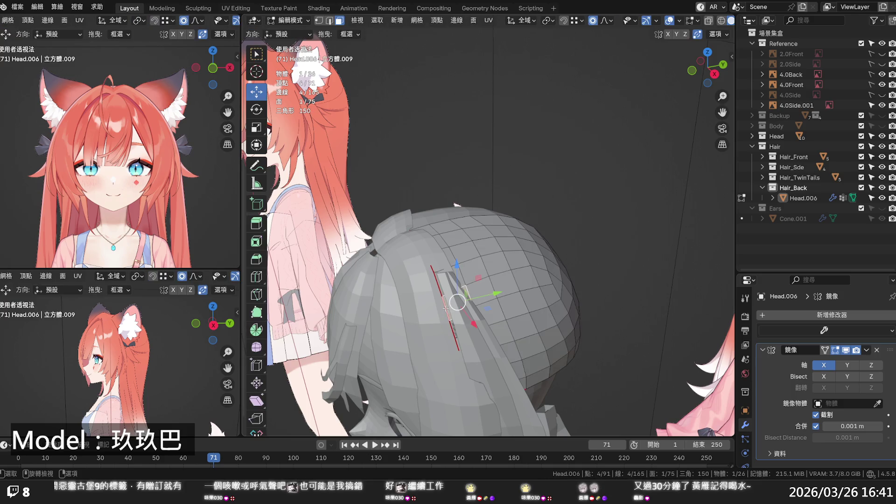
{"action": "key", "text": "2"}
{"action": "left_click", "coordinate": [446, 307], "text": "alt"}
{"action": "middle_click_drag", "start_coordinate": [446, 309], "coordinate": [538, 293]}
{"action": "key", "text": "alt+z"}
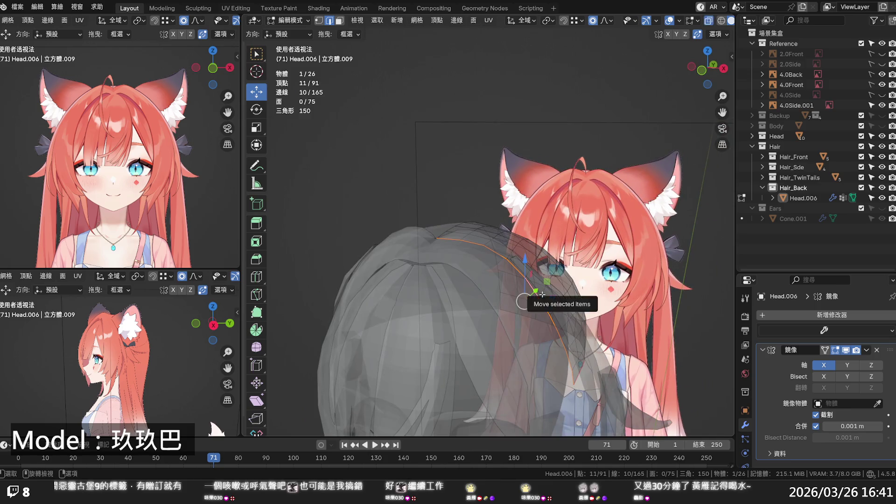
{"action": "key", "text": "s"}
{"action": "left_click", "coordinate": [536, 296]}
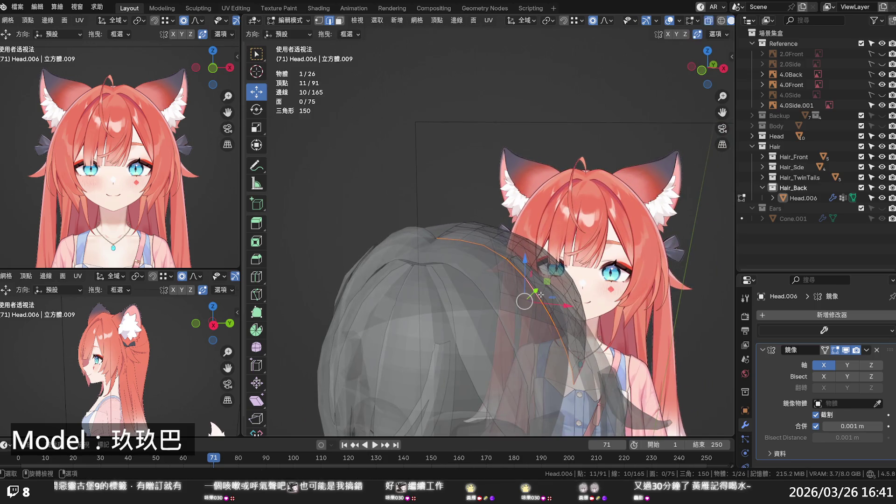
{"action": "key", "text": "s"}
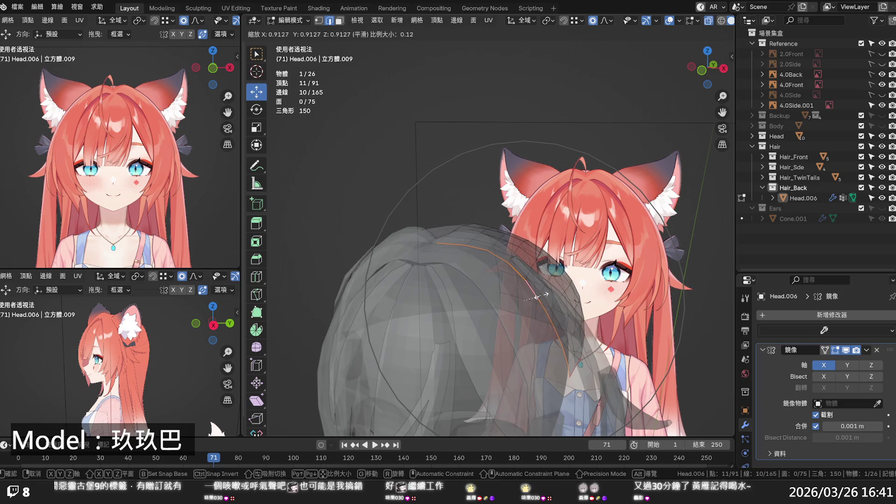
{"action": "left_click", "coordinate": [536, 295]}
{"action": "key", "text": "alt+z"}
Slide a vertex on the back of the cap along its edge, ending at 0.053.
{"action": "key", "text": "g"}
{"action": "key", "text": "x"}
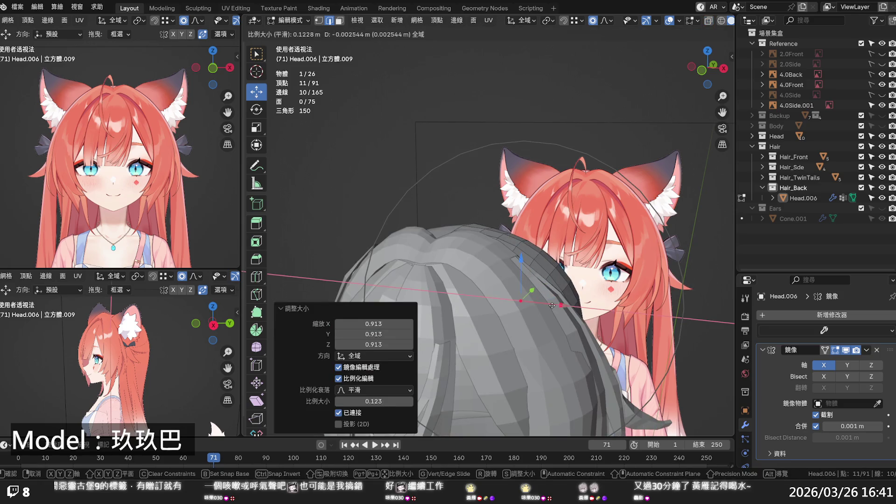
{"action": "key", "text": "Escape"}
{"action": "key", "text": "alt+a"}
{"action": "mouse_move", "coordinate": [552, 306]}
{"action": "middle_mouse_down"}
{"action": "mouse_move", "coordinate": [498, 309]}
{"action": "mouse_move", "coordinate": [472, 298]}
{"action": "mouse_move", "coordinate": [481, 279]}
{"action": "middle_mouse_up"}
{"action": "key", "text": "1"}
{"action": "left_click", "coordinate": [518, 255]}
{"action": "left_click_drag", "start_coordinate": [518, 254], "coordinate": [518, 254]}
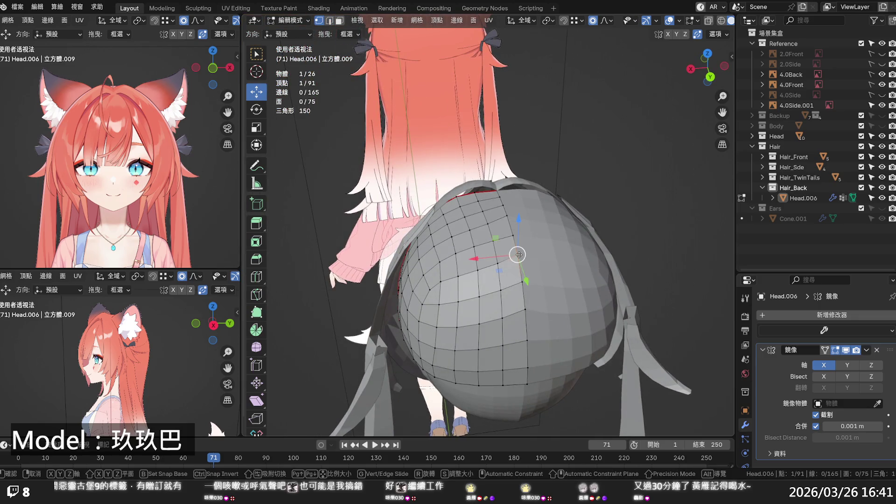
{"action": "key", "text": "g"}
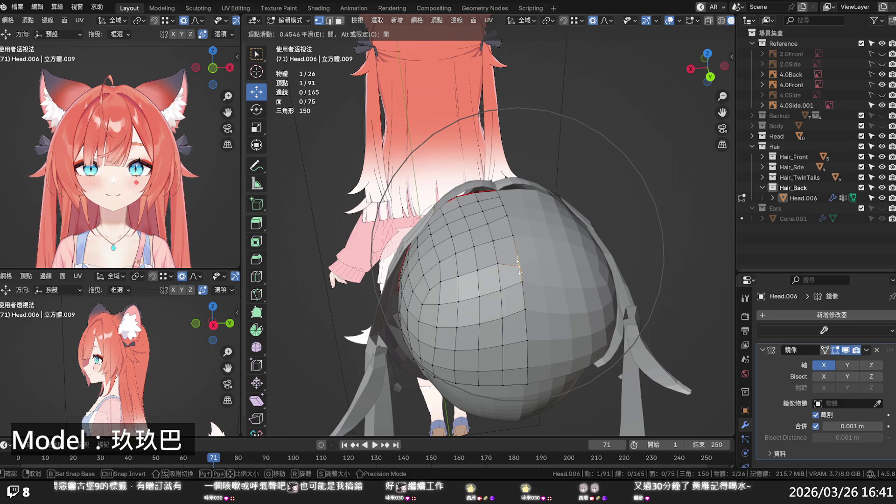
{"action": "left_click", "coordinate": [496, 266]}
{"action": "key", "text": "g"}
{"action": "key", "text": "g"}
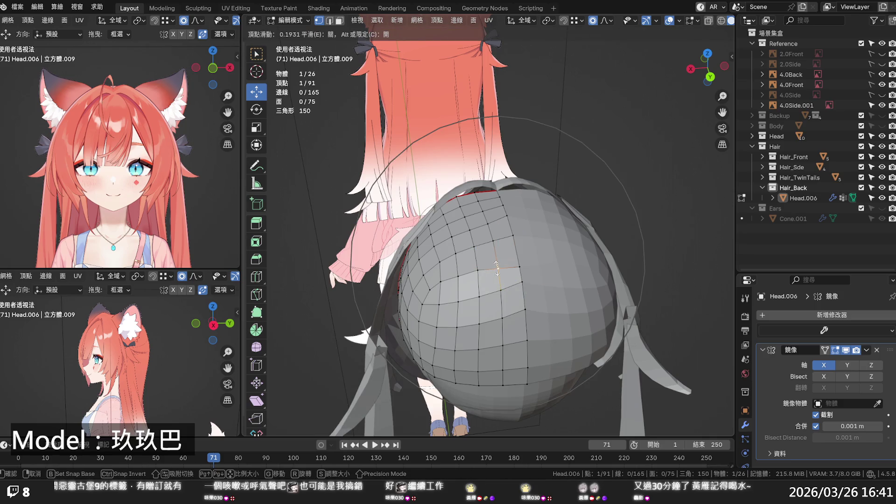
{"action": "left_click", "coordinate": [496, 267]}
{"action": "key", "text": "g"}
{"action": "key", "text": "g"}
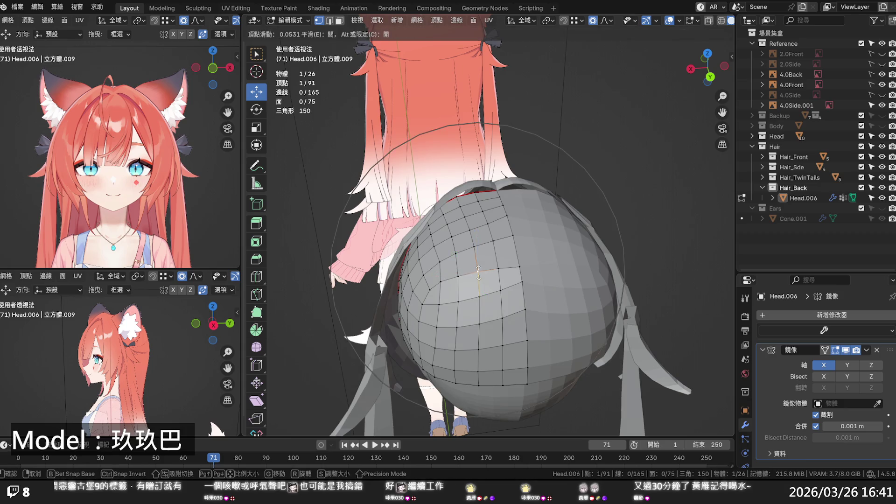
{"action": "left_click", "coordinate": [478, 273]}
Apply Set Flow to four horizontal edge loops across the back of the cap.
{"action": "left_click", "coordinate": [524, 283]}
{"action": "left_click", "coordinate": [525, 309]}
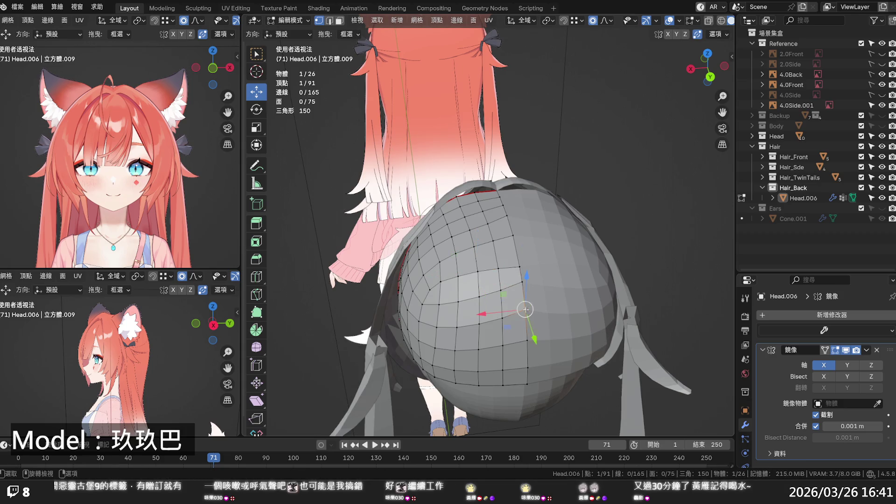
{"action": "left_click", "coordinate": [520, 342], "text": "alt"}
{"action": "left_click", "coordinate": [510, 318], "text": "alt+shift"}
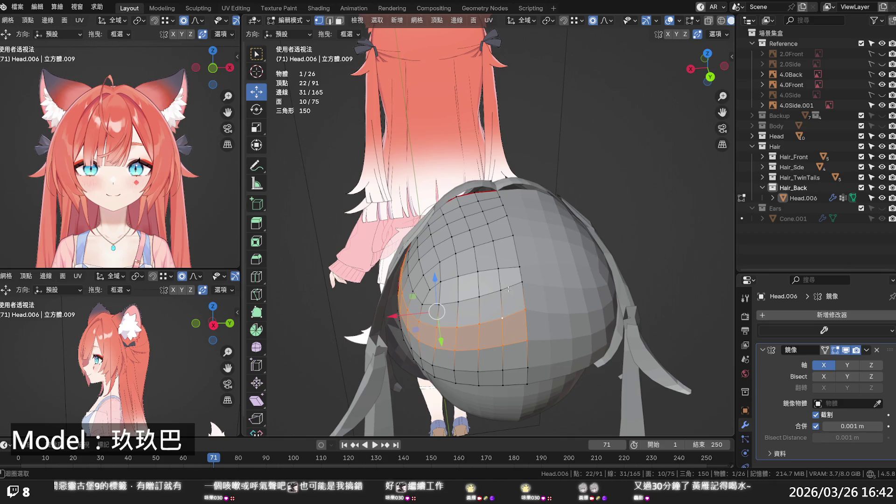
{"action": "key", "text": "2"}
{"action": "left_click", "coordinate": [507, 343]}
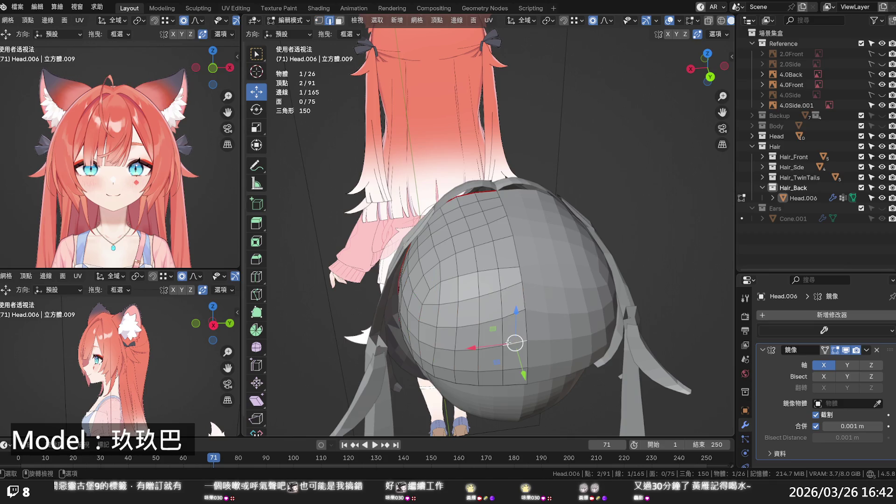
{"action": "left_click", "coordinate": [512, 366], "text": "alt"}
{"action": "left_click", "coordinate": [510, 329], "text": "alt+shift"}
{"action": "left_click", "coordinate": [510, 315], "text": "alt+shift"}
{"action": "left_click", "coordinate": [513, 285], "text": "alt+shift"}
{"action": "key", "text": "q"}
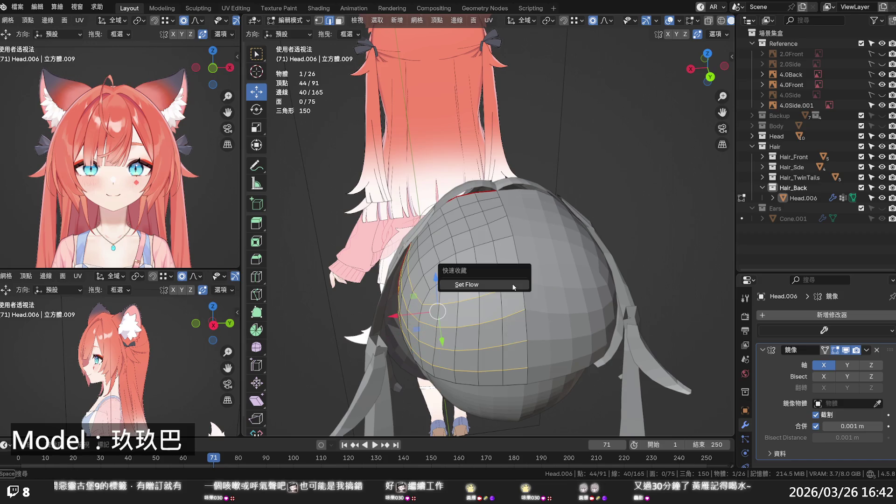
{"action": "left_click", "coordinate": [513, 284]}
{"action": "key", "text": "alt+a"}
{"action": "middle_click_drag", "start_coordinate": [589, 289], "coordinate": [629, 272]}
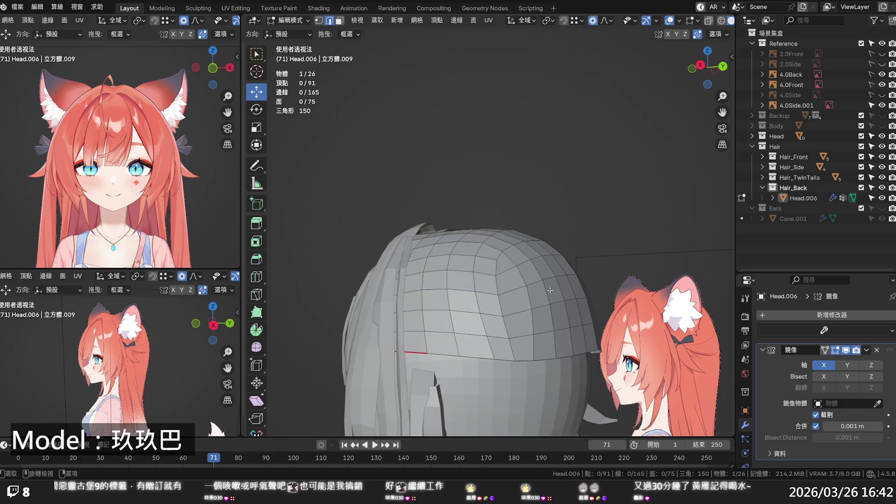
Slide a cap vertex along its edge to even out the spacing.
{"action": "mouse_move", "coordinate": [538, 304]}
{"action": "middle_mouse_down"}
{"action": "mouse_move", "coordinate": [496, 331]}
{"action": "mouse_move", "coordinate": [510, 357]}
{"action": "mouse_move", "coordinate": [476, 337]}
{"action": "middle_mouse_up"}
{"action": "key", "text": "1"}
{"action": "left_click", "coordinate": [460, 302]}
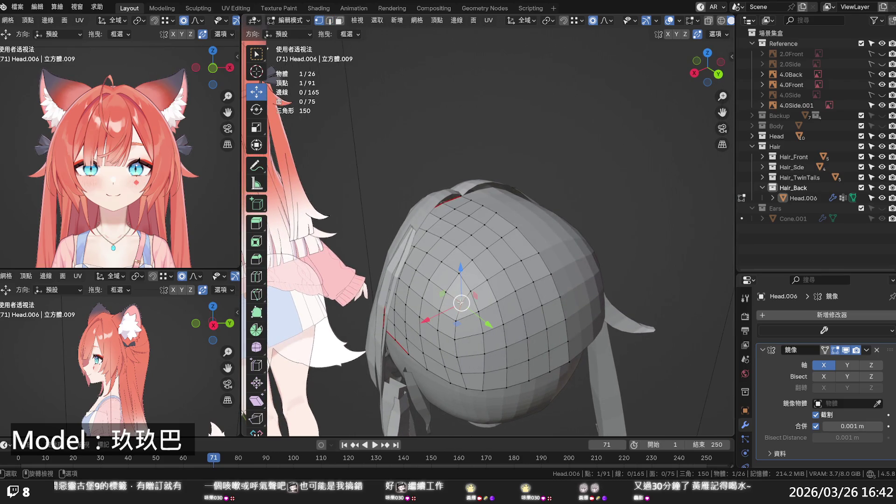
{"action": "key", "text": "g"}
{"action": "key", "text": "g"}
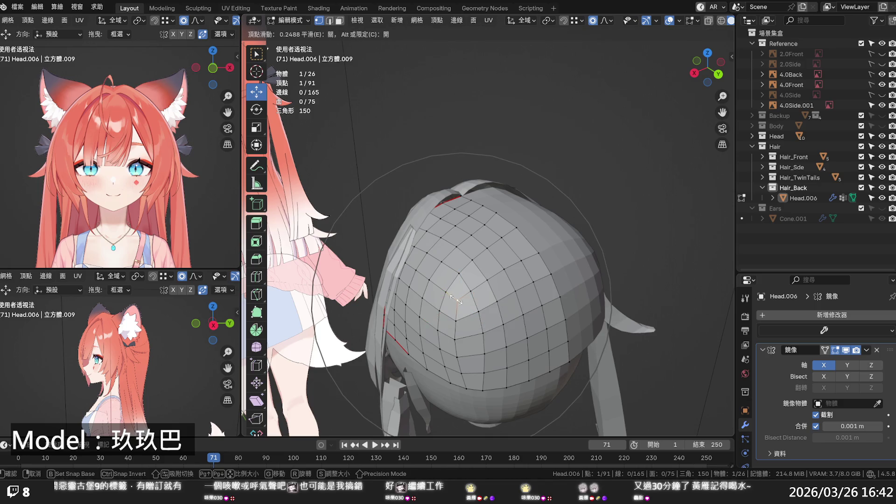
{"action": "left_click", "coordinate": [456, 299]}
{"action": "key", "text": "alt+a"}
{"action": "middle_click_drag", "start_coordinate": [457, 298], "coordinate": [539, 258]}
{"action": "middle_click_drag", "start_coordinate": [474, 365], "coordinate": [518, 367]}
Apply Set Flow to three vertical edge loops on the cap.
{"action": "left_click", "coordinate": [524, 368]}
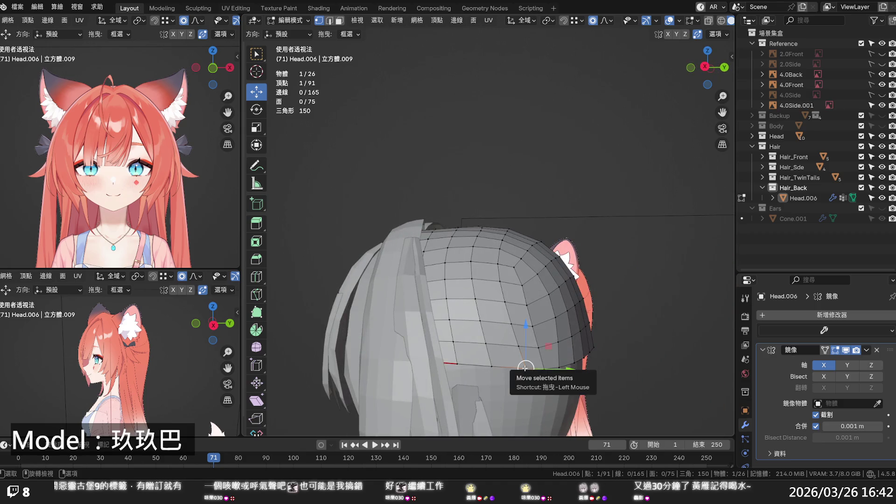
{"action": "key", "text": "2"}
{"action": "left_click", "coordinate": [513, 331], "text": "alt"}
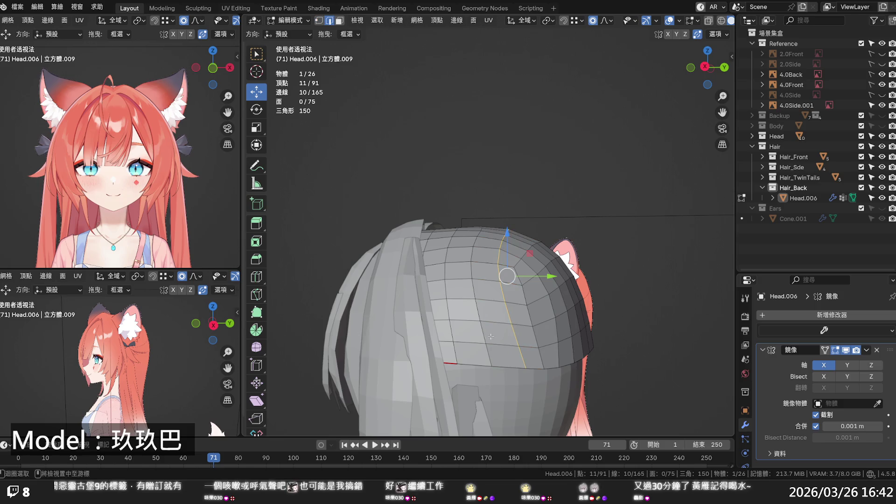
{"action": "left_click", "coordinate": [481, 331], "text": "alt+shift"}
{"action": "key", "text": "q"}
{"action": "left_click", "coordinate": [482, 331]}
{"action": "key", "text": "alt+a"}
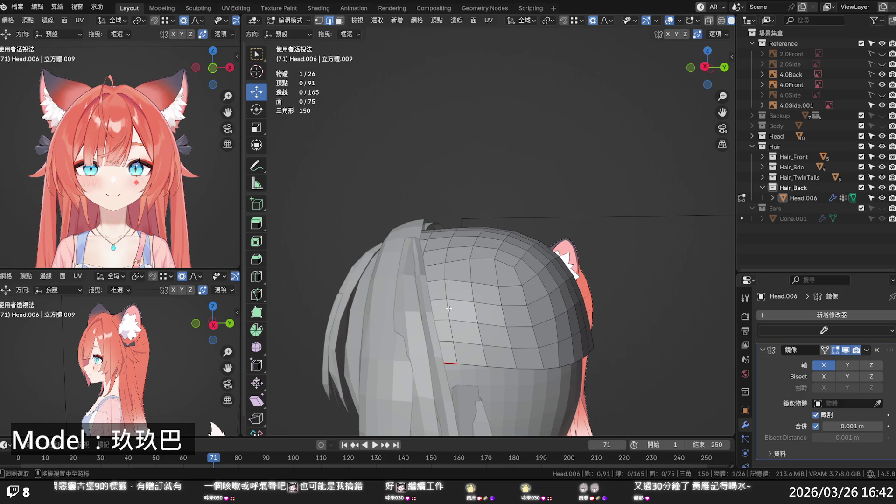
{"action": "left_click", "coordinate": [451, 305], "text": "alt"}
{"action": "key", "text": "q"}
{"action": "left_click", "coordinate": [448, 309]}
{"action": "key", "text": "alt+a"}
Set Flow a short edge loop and slide another cap vertex along its edge.
{"action": "mouse_move", "coordinate": [457, 303]}
{"action": "middle_mouse_down"}
{"action": "mouse_move", "coordinate": [567, 272]}
{"action": "mouse_move", "coordinate": [457, 287]}
{"action": "middle_mouse_up"}
{"action": "left_click", "coordinate": [455, 287], "text": "alt"}
{"action": "key", "text": "q"}
{"action": "left_click", "coordinate": [455, 290]}
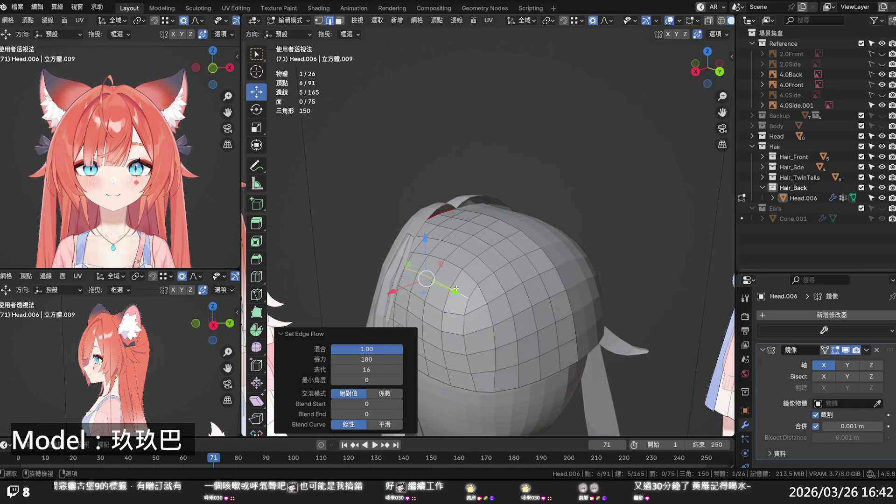
{"action": "left_click", "coordinate": [532, 240]}
{"action": "mouse_move", "coordinate": [531, 240]}
{"action": "middle_mouse_down"}
{"action": "mouse_move", "coordinate": [503, 254]}
{"action": "mouse_move", "coordinate": [525, 257]}
{"action": "mouse_move", "coordinate": [479, 301]}
{"action": "middle_mouse_up"}
{"action": "key", "text": "1"}
{"action": "left_click", "coordinate": [475, 299]}
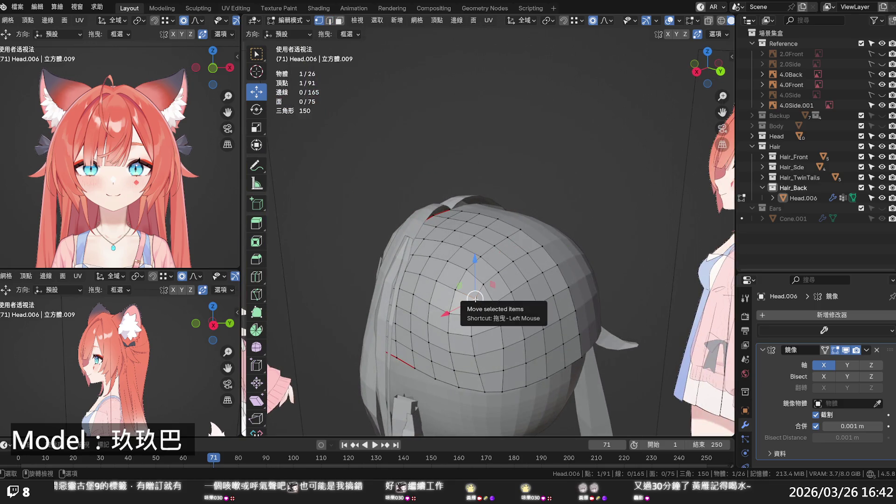
{"action": "key", "text": "g"}
{"action": "key", "text": "g"}
{"action": "left_click", "coordinate": [469, 297]}
Save the blend file, then return to Object Mode with Head.006 selected.
{"action": "left_click", "coordinate": [660, 167]}
{"action": "mouse_move", "coordinate": [660, 167]}
{"action": "middle_mouse_down"}
{"action": "mouse_move", "coordinate": [607, 224]}
{"action": "mouse_move", "coordinate": [573, 236]}
{"action": "mouse_move", "coordinate": [520, 234]}
{"action": "mouse_move", "coordinate": [668, 236]}
{"action": "middle_mouse_up"}
{"action": "scroll", "coordinate": [590, 237], "scroll_direction": "down", "scroll_amount": 2}
{"action": "key", "text": "ctrl+s"}
{"action": "mouse_move", "coordinate": [574, 248]}
{"action": "middle_mouse_down"}
{"action": "mouse_move", "coordinate": [567, 294]}
{"action": "mouse_move", "coordinate": [588, 315]}
{"action": "middle_mouse_up"}
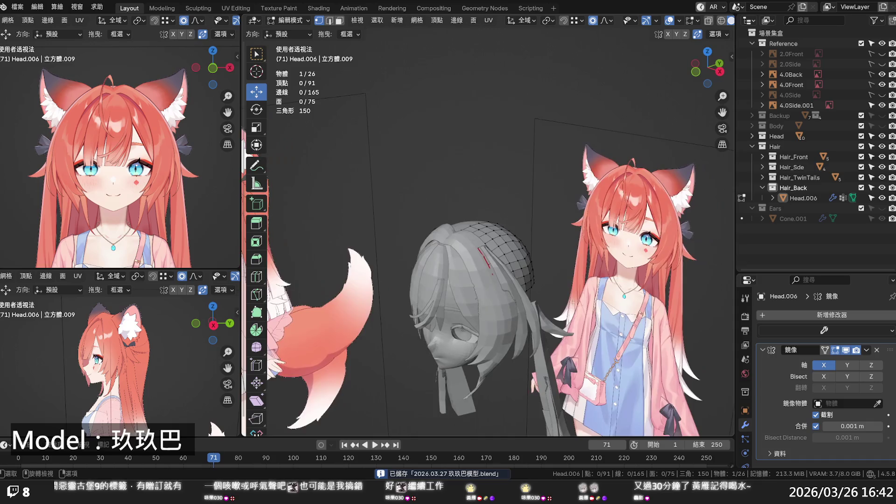
{"action": "scroll", "coordinate": [498, 277], "scroll_direction": "up", "scroll_amount": 3}
{"action": "scroll", "coordinate": [498, 285], "scroll_direction": "down", "scroll_amount": 3}
{"action": "scroll", "coordinate": [499, 285], "scroll_direction": "up", "scroll_amount": 4}
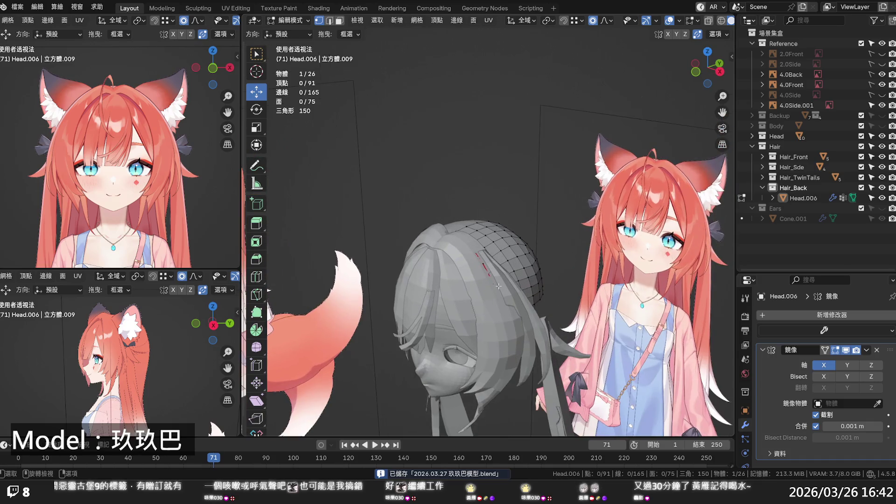
{"action": "mouse_move", "coordinate": [498, 285]}
{"action": "middle_mouse_down"}
{"action": "mouse_move", "coordinate": [331, 284]}
{"action": "mouse_move", "coordinate": [573, 228]}
{"action": "mouse_move", "coordinate": [589, 283]}
{"action": "mouse_move", "coordinate": [505, 264]}
{"action": "mouse_move", "coordinate": [387, 281]}
{"action": "middle_mouse_up"}
{"action": "key", "text": "Tab"}
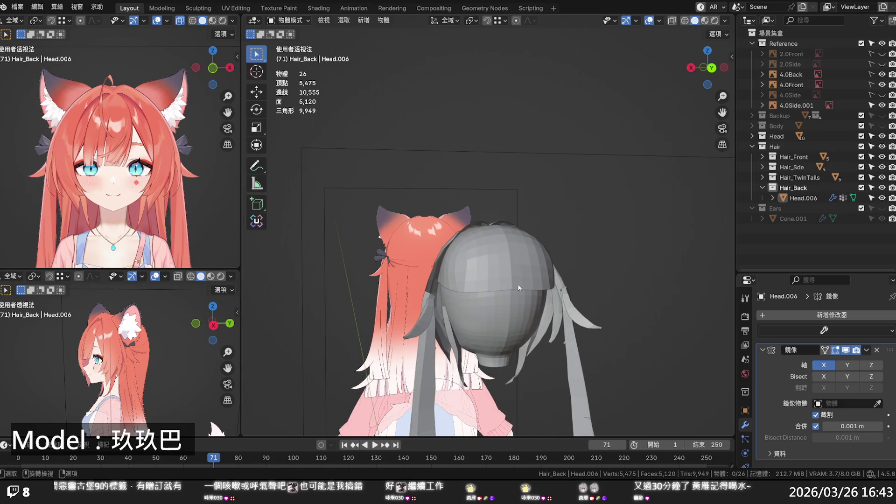
{"action": "left_click", "coordinate": [510, 282]}
Flatten the cap's bottom edge loop to a level line with S Z 0, proportional editing off.
{"action": "key", "text": "Tab"}
{"action": "middle_click_drag", "start_coordinate": [510, 282], "coordinate": [493, 287]}
{"action": "middle_click", "coordinate": [493, 287], "text": "alt"}
{"action": "left_click", "coordinate": [485, 268], "text": "alt"}
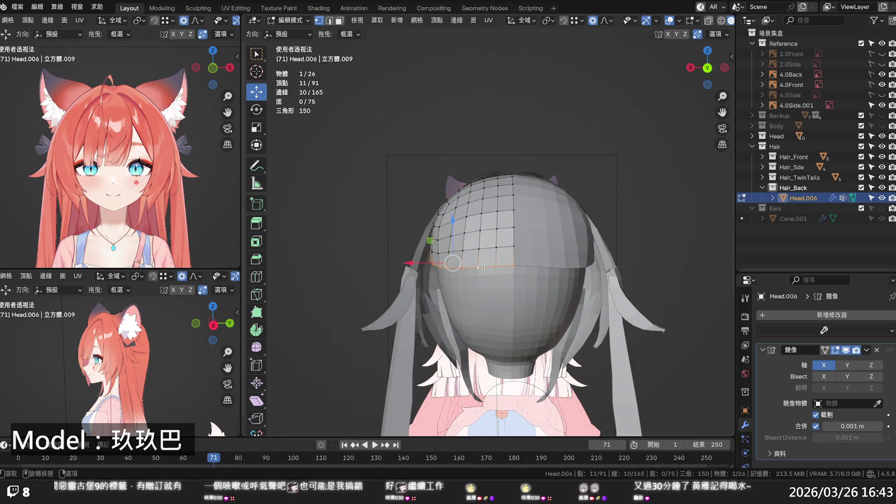
{"action": "type", "text": "sz"}
{"action": "type", "text": "0"}
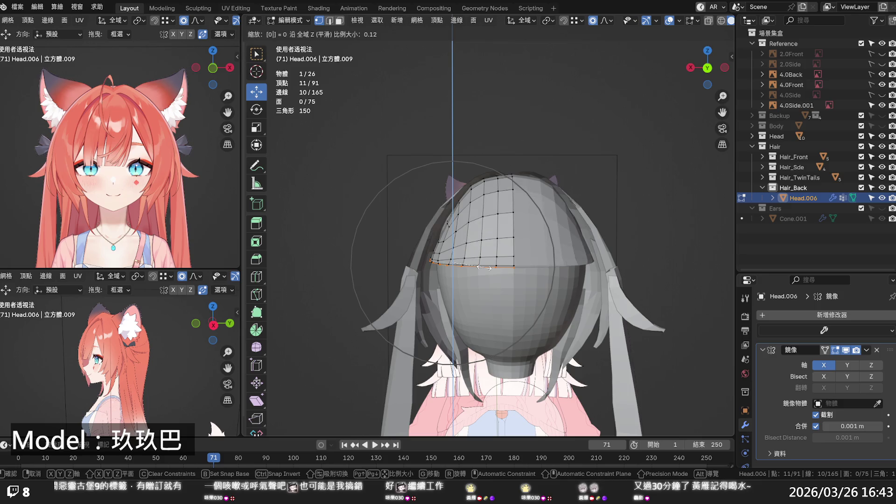
{"action": "key", "text": "Return"}
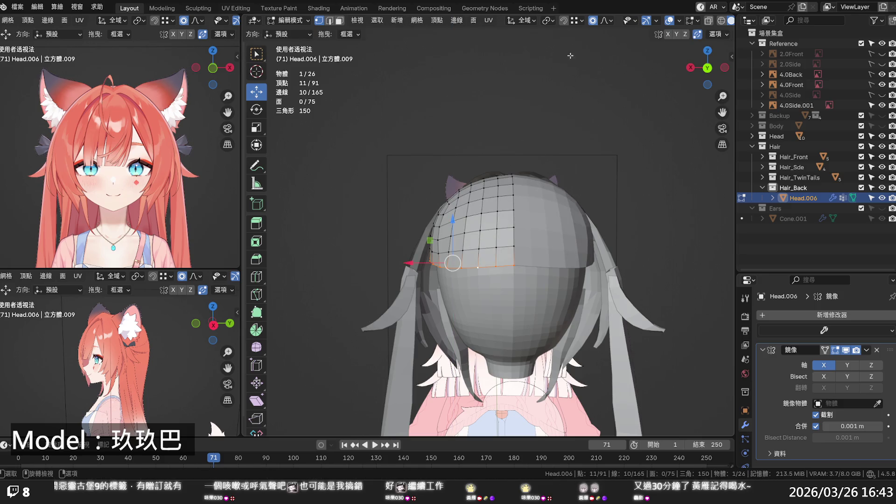
{"action": "key", "text": "o"}
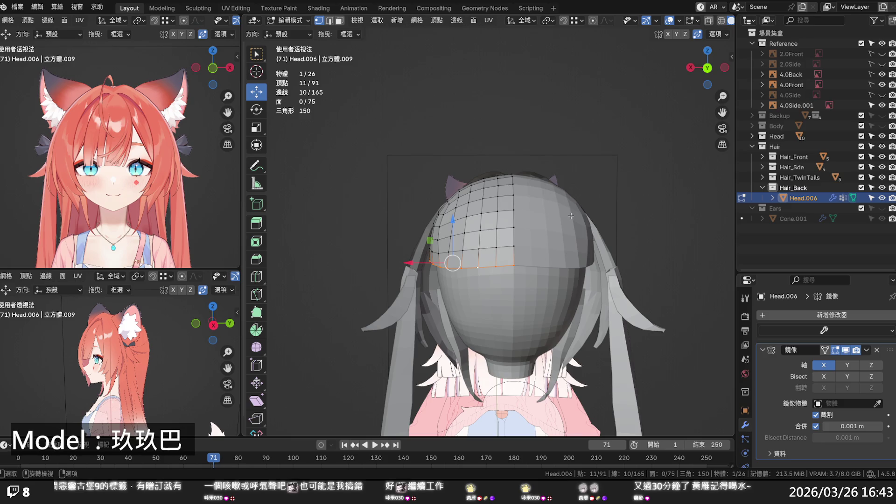
{"action": "key", "text": "s"}
{"action": "key", "text": "0"}
{"action": "key", "text": "z"}
{"action": "key", "text": "Return"}
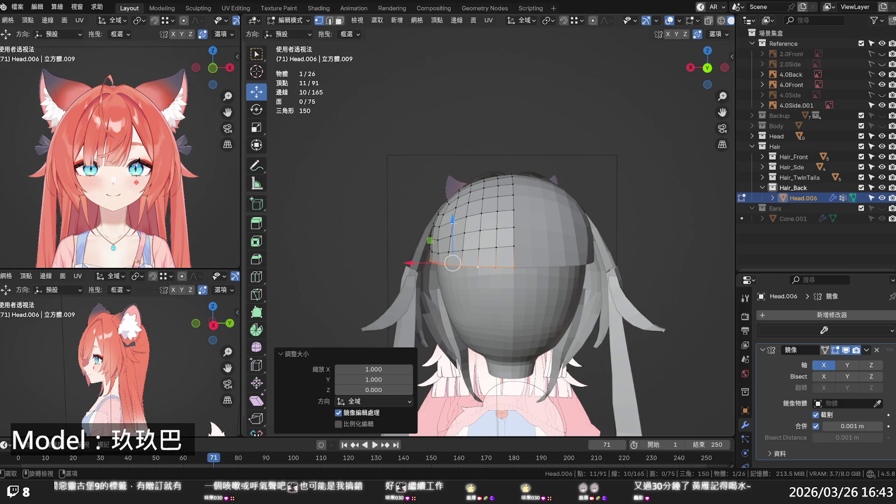
Apply Set Flow to the three edge loops above the flattened bottom edge.
{"action": "left_click", "coordinate": [456, 249], "text": "alt"}
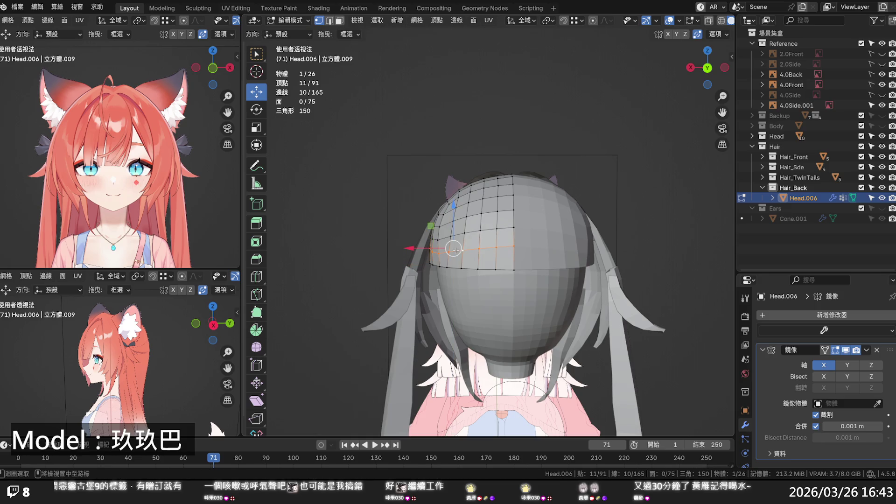
{"action": "key", "text": "q"}
{"action": "left_click", "coordinate": [451, 251]}
{"action": "left_click", "coordinate": [475, 231], "text": "alt"}
{"action": "key", "text": "q"}
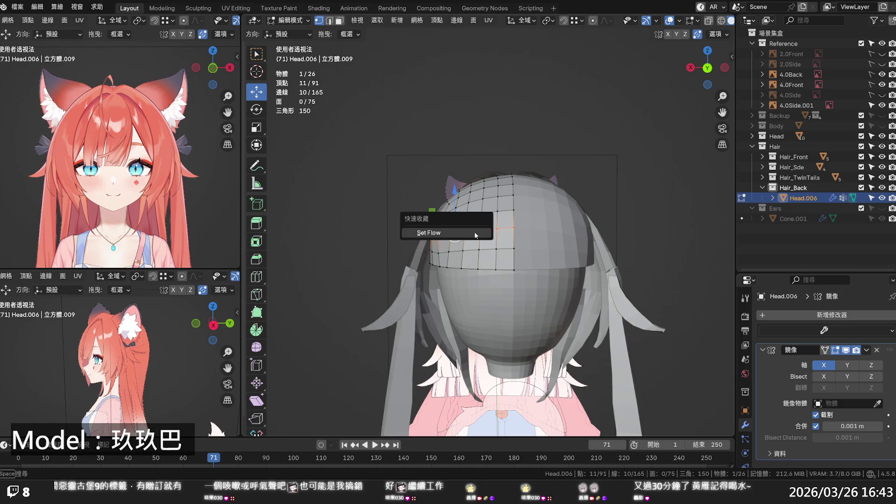
{"action": "left_click", "coordinate": [474, 230]}
{"action": "left_click", "coordinate": [476, 213], "text": "alt"}
{"action": "key", "text": "q"}
{"action": "left_click", "coordinate": [475, 214]}
{"action": "key", "text": "alt+a"}
{"action": "mouse_move", "coordinate": [514, 233]}
{"action": "middle_mouse_down"}
{"action": "mouse_move", "coordinate": [645, 290]}
{"action": "mouse_move", "coordinate": [641, 301]}
{"action": "mouse_move", "coordinate": [627, 303]}
{"action": "mouse_move", "coordinate": [634, 286]}
{"action": "mouse_move", "coordinate": [493, 260]}
{"action": "mouse_move", "coordinate": [475, 318]}
{"action": "mouse_move", "coordinate": [480, 234]}
{"action": "middle_mouse_up"}
{"action": "key", "text": "alt+z"}
{"action": "key", "text": "Tab"}
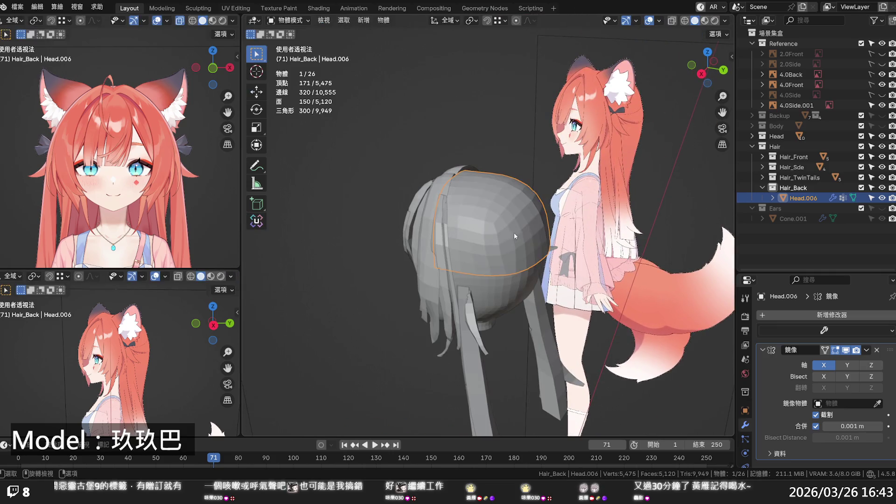
Hide the Head collection and switch to the right-side orthographic view.
{"action": "left_click", "coordinate": [595, 247]}
{"action": "mouse_move", "coordinate": [595, 247]}
{"action": "middle_mouse_down"}
{"action": "mouse_move", "coordinate": [509, 238]}
{"action": "mouse_move", "coordinate": [508, 207]}
{"action": "mouse_move", "coordinate": [653, 249]}
{"action": "mouse_move", "coordinate": [602, 271]}
{"action": "mouse_move", "coordinate": [578, 258]}
{"action": "mouse_move", "coordinate": [597, 248]}
{"action": "middle_mouse_up"}
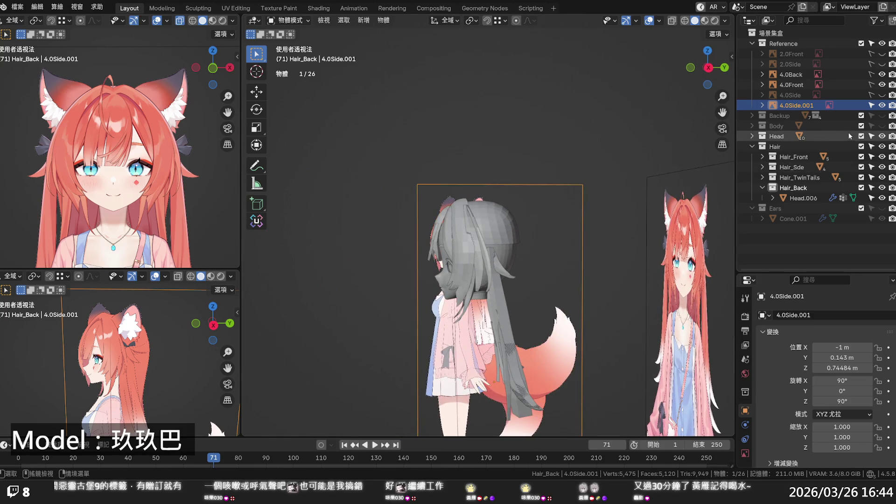
{"action": "left_click", "coordinate": [881, 137]}
{"action": "mouse_move", "coordinate": [528, 261]}
{"action": "middle_mouse_down"}
{"action": "mouse_move", "coordinate": [670, 245]}
{"action": "mouse_move", "coordinate": [495, 259]}
{"action": "middle_mouse_up"}
{"action": "key", "text": "KP_3"}
{"action": "key", "text": "KP_1"}
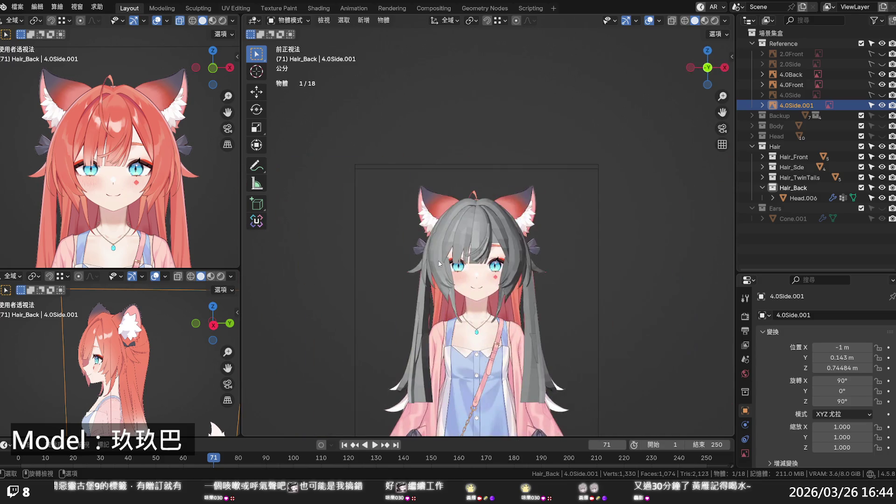
{"action": "key", "text": "KP_3"}
{"action": "scroll", "coordinate": [457, 234], "scroll_direction": "up", "scroll_amount": 5}
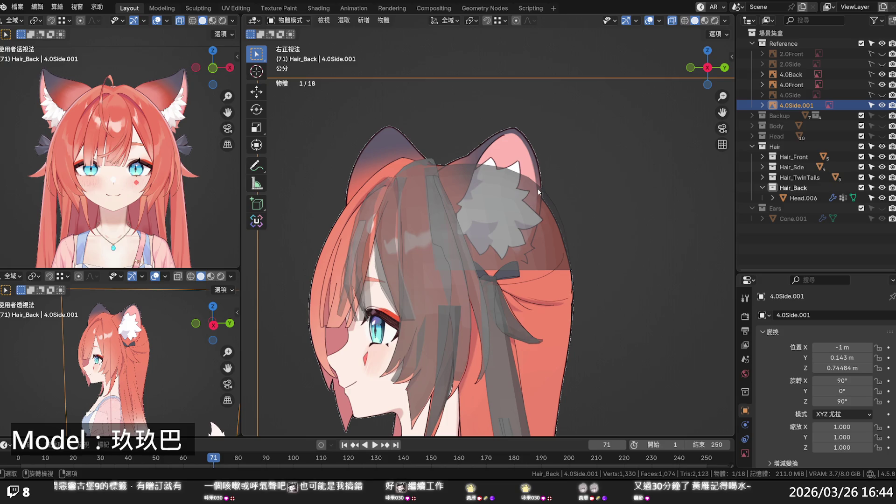
Enter Edit Mode on Head.006 and start pulling a vertex at the cap's upper back.
{"action": "left_click", "coordinate": [537, 191]}
{"action": "key", "text": "Tab"}
{"action": "left_click", "coordinate": [541, 191]}
{"action": "left_click_drag", "start_coordinate": [541, 191], "coordinate": [537, 193]}
Reshape the cap's back by moving two back vertices with proportional editing on.
{"action": "key", "text": "o"}
{"action": "scroll", "coordinate": [535, 195], "scroll_direction": "down", "scroll_amount": 2}
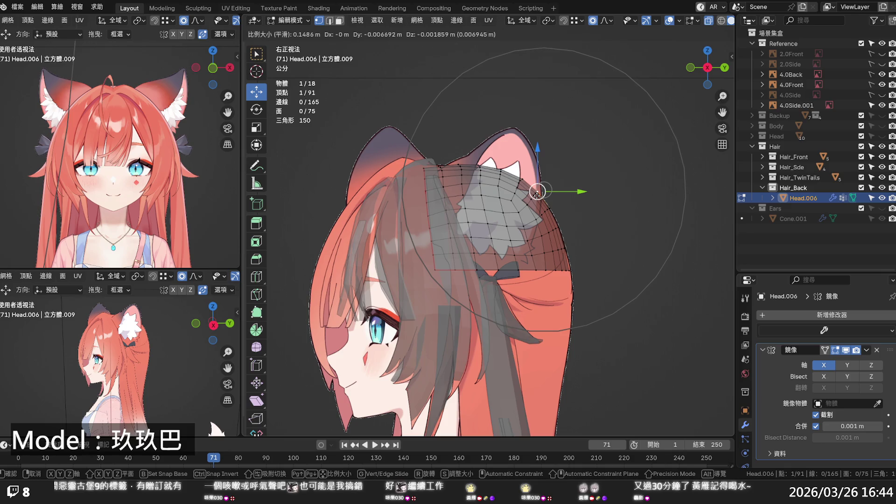
{"action": "left_click", "coordinate": [537, 194]}
{"action": "left_click", "coordinate": [568, 268]}
{"action": "key", "text": "g"}
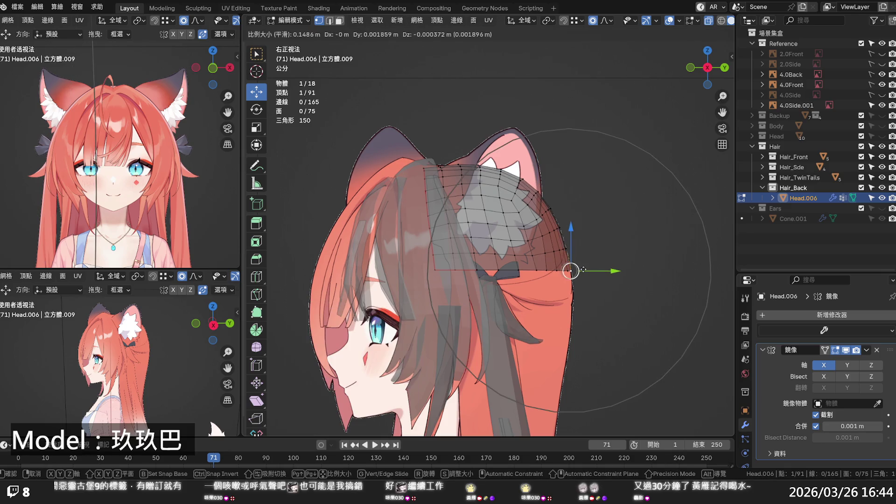
{"action": "left_click", "coordinate": [569, 270]}
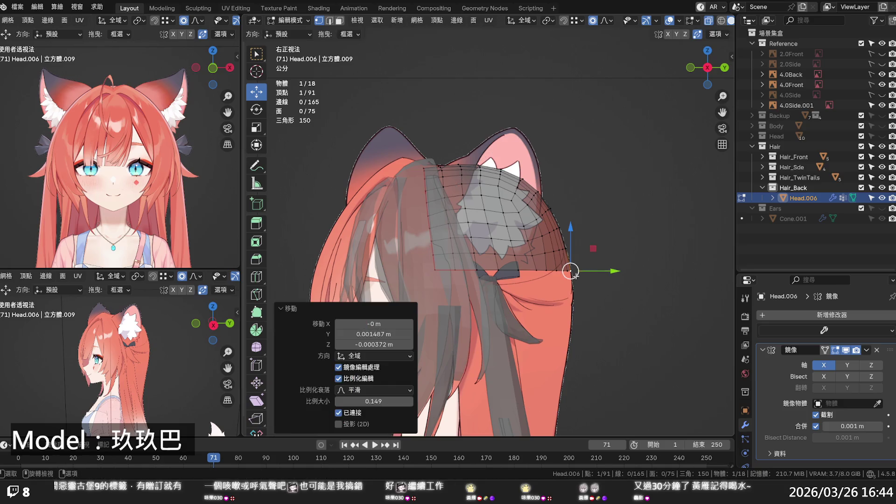
{"action": "scroll", "coordinate": [530, 271], "scroll_direction": "down", "scroll_amount": 3}
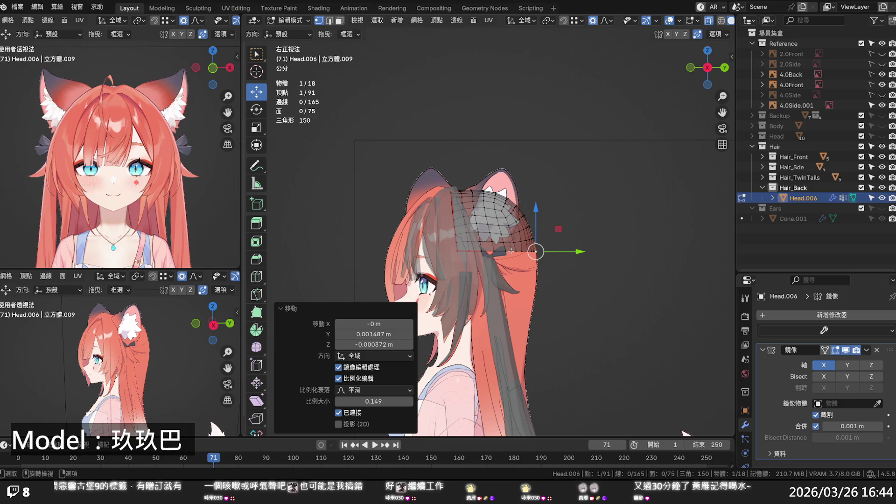
{"action": "scroll", "coordinate": [472, 258], "scroll_direction": "up", "scroll_amount": 2}
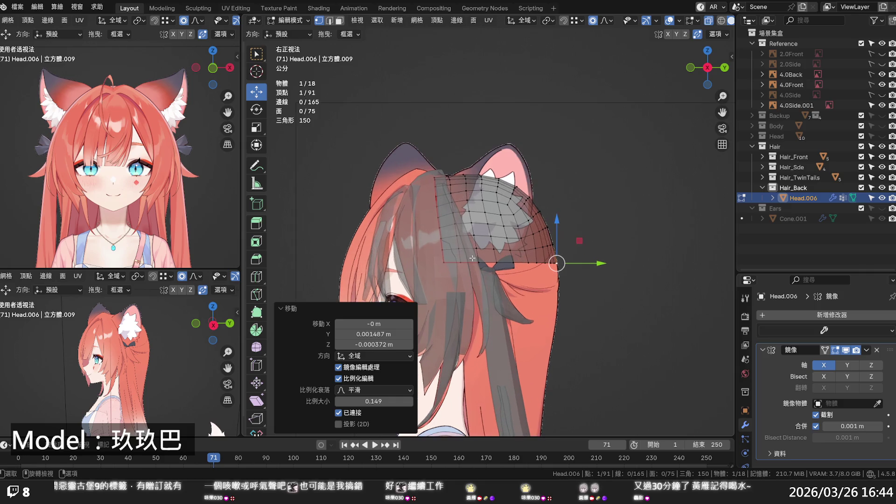
Extrude the cap's bottom edge loop 0.03391 m downward and return to Object Mode.
{"action": "key", "text": "a"}
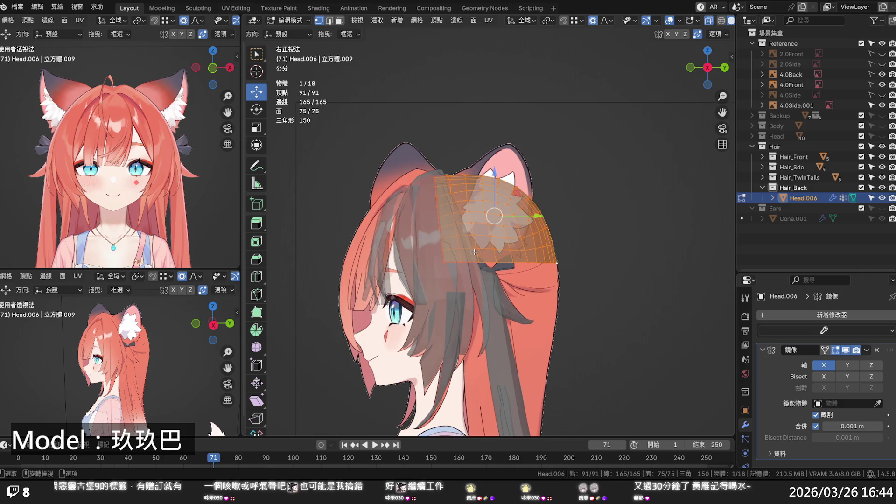
{"action": "key", "text": "2"}
{"action": "key", "text": "ctrl+e"}
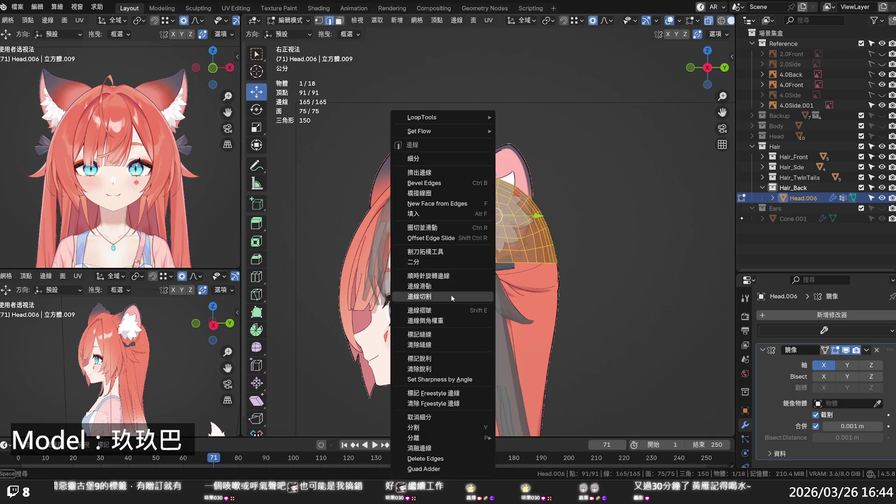
{"action": "left_click", "coordinate": [438, 334]}
{"action": "left_click", "coordinate": [537, 261], "text": "alt"}
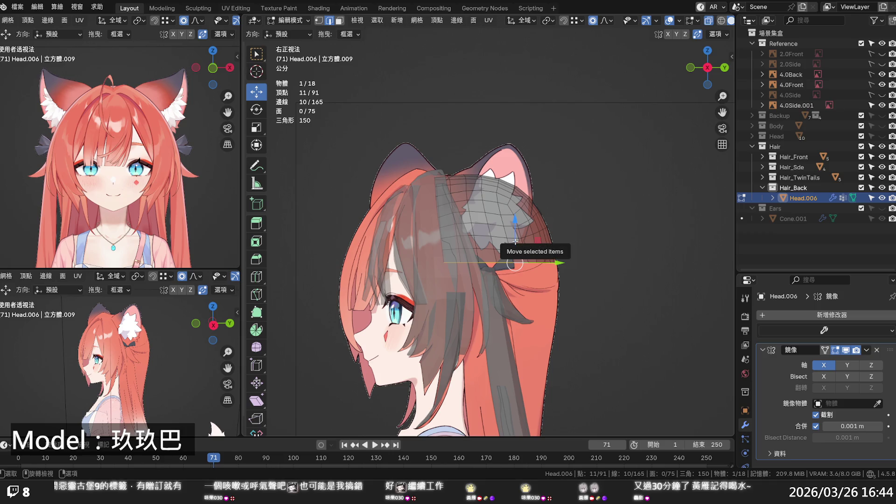
{"action": "key", "text": "e"}
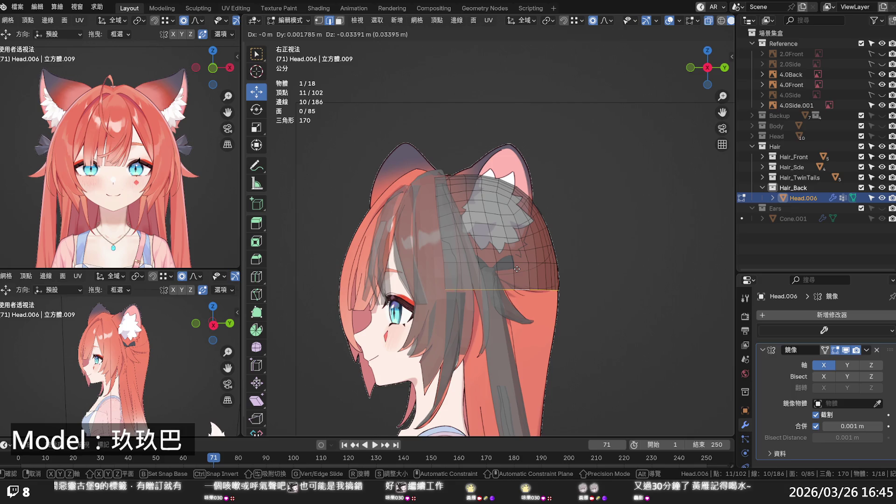
{"action": "left_click", "coordinate": [517, 268]}
{"action": "key", "text": "Tab"}
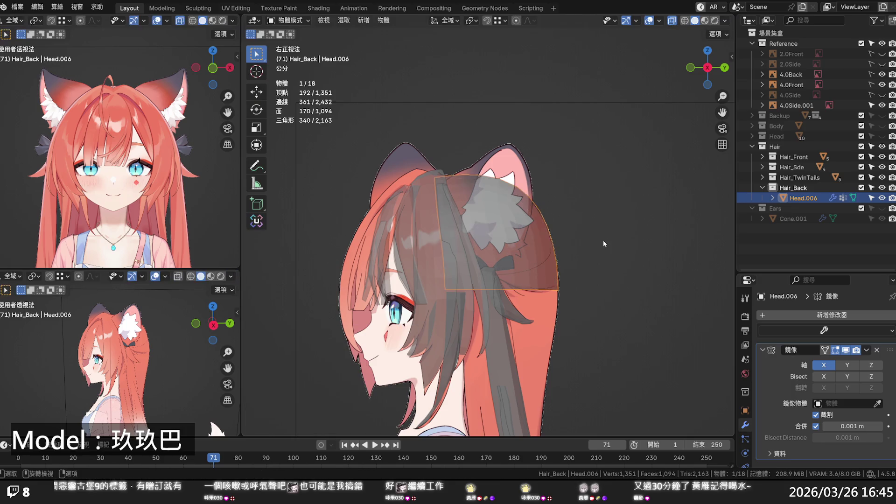
Save the file and unhide the Head collection in perspective view.
{"action": "key", "text": "ctrl+s"}
{"action": "key", "text": "Tab"}
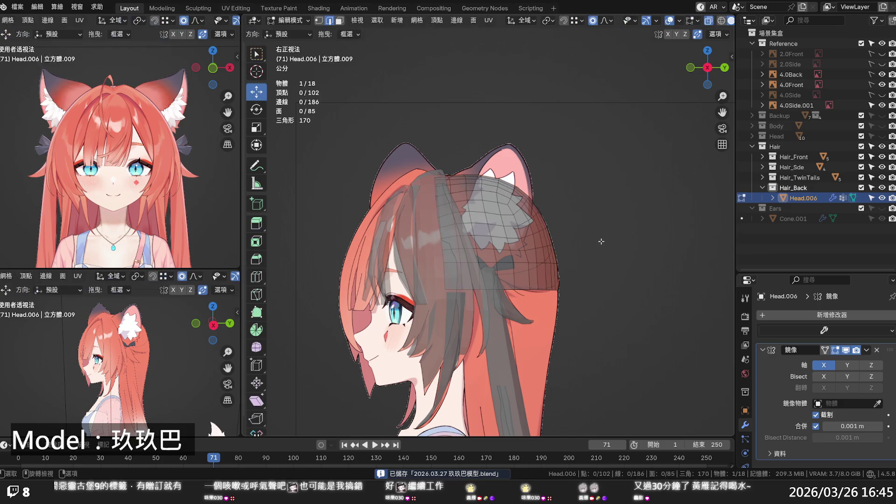
{"action": "key", "text": "alt+z"}
{"action": "key", "text": "KP_5"}
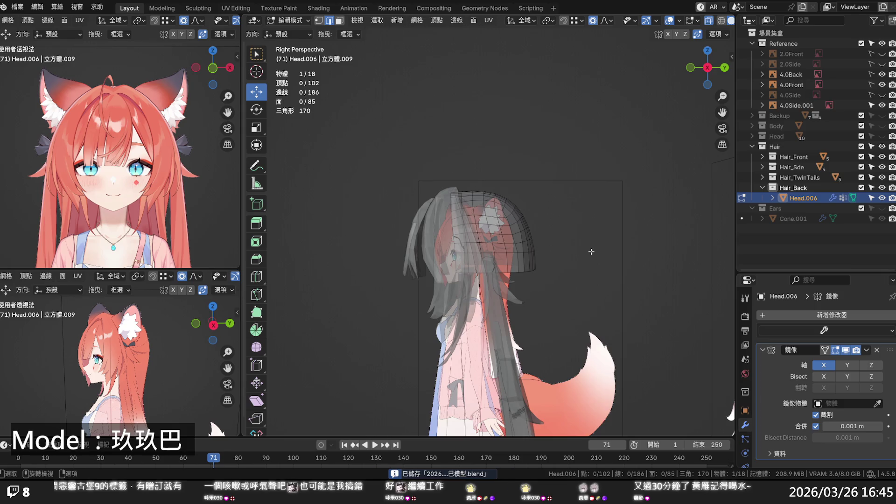
{"action": "left_click", "coordinate": [882, 136]}
{"action": "key", "text": "alt+z"}
Unhide the Ears collection, return to Object Mode, inspect the head from several angles, and save.
{"action": "mouse_move", "coordinate": [573, 275]}
{"action": "middle_mouse_down"}
{"action": "mouse_move", "coordinate": [494, 298]}
{"action": "mouse_move", "coordinate": [582, 275]}
{"action": "mouse_move", "coordinate": [643, 273]}
{"action": "middle_mouse_up"}
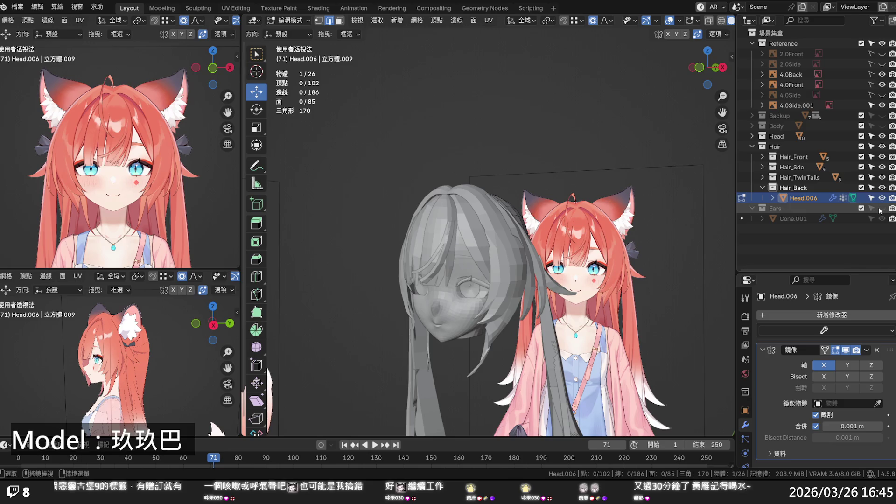
{"action": "left_click", "coordinate": [881, 208]}
{"action": "mouse_move", "coordinate": [604, 229]}
{"action": "middle_mouse_down"}
{"action": "mouse_move", "coordinate": [542, 243]}
{"action": "mouse_move", "coordinate": [579, 236]}
{"action": "mouse_move", "coordinate": [565, 255]}
{"action": "mouse_move", "coordinate": [610, 256]}
{"action": "mouse_move", "coordinate": [597, 224]}
{"action": "mouse_move", "coordinate": [607, 225]}
{"action": "mouse_move", "coordinate": [609, 304]}
{"action": "mouse_move", "coordinate": [576, 318]}
{"action": "mouse_move", "coordinate": [472, 291]}
{"action": "mouse_move", "coordinate": [424, 256]}
{"action": "mouse_move", "coordinate": [452, 231]}
{"action": "mouse_move", "coordinate": [477, 234]}
{"action": "middle_mouse_up"}
{"action": "key", "text": "Tab"}
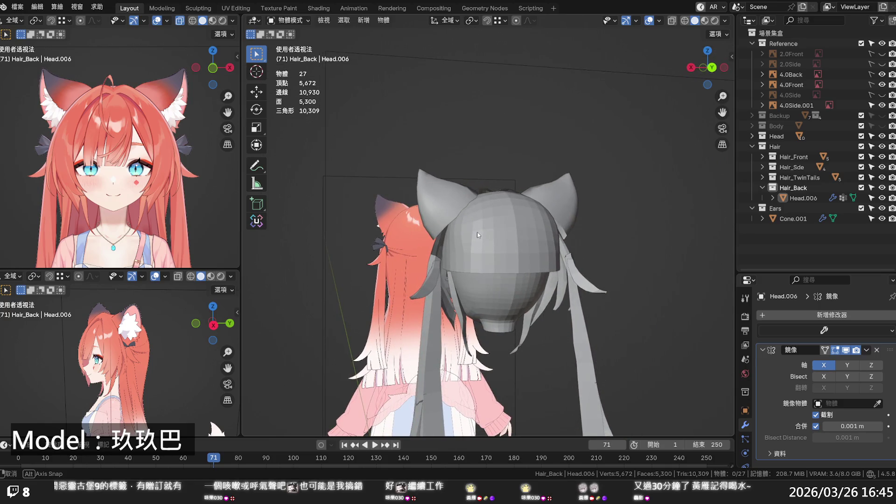
{"action": "mouse_move", "coordinate": [477, 234]}
{"action": "middle_mouse_down"}
{"action": "mouse_move", "coordinate": [453, 231]}
{"action": "mouse_move", "coordinate": [470, 234]}
{"action": "middle_mouse_up"}
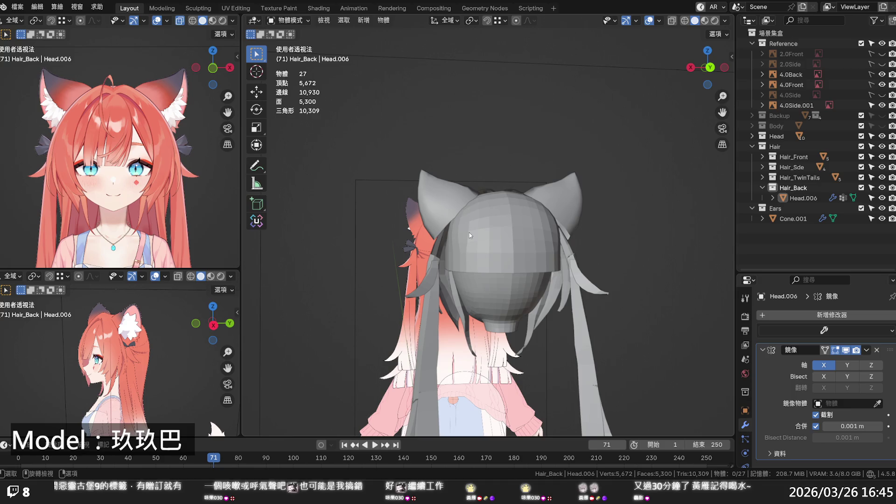
{"action": "middle_click_drag", "start_coordinate": [469, 232], "coordinate": [495, 251]}
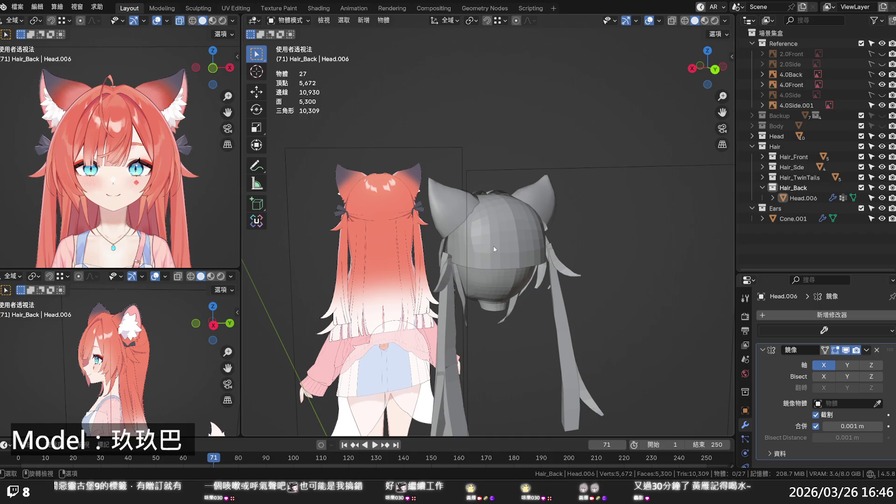
{"action": "mouse_move", "coordinate": [474, 269]}
{"action": "middle_mouse_down"}
{"action": "mouse_move", "coordinate": [600, 244]}
{"action": "mouse_move", "coordinate": [557, 251]}
{"action": "middle_mouse_up"}
{"action": "mouse_move", "coordinate": [494, 253]}
{"action": "middle_mouse_down"}
{"action": "mouse_move", "coordinate": [481, 256]}
{"action": "mouse_move", "coordinate": [534, 219]}
{"action": "mouse_move", "coordinate": [503, 211]}
{"action": "mouse_move", "coordinate": [519, 224]}
{"action": "middle_mouse_up"}
{"action": "key", "text": "ctrl+s"}
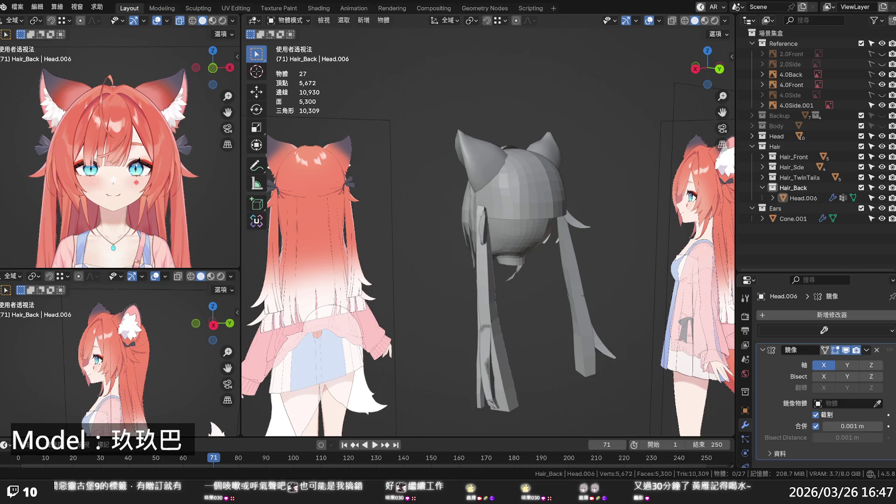
Save from a front three-quarter view, then paste the copied hair strand objects.
{"action": "mouse_move", "coordinate": [447, 258]}
{"action": "middle_mouse_down"}
{"action": "mouse_move", "coordinate": [589, 253]}
{"action": "mouse_move", "coordinate": [536, 283]}
{"action": "mouse_move", "coordinate": [541, 273]}
{"action": "middle_mouse_up"}
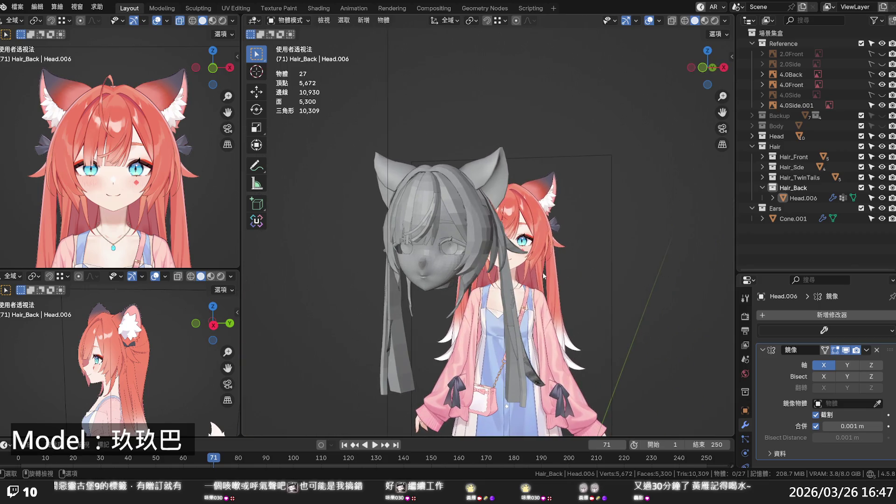
{"action": "key", "text": "ctrl+s"}
{"action": "key", "text": "ctrl+v"}
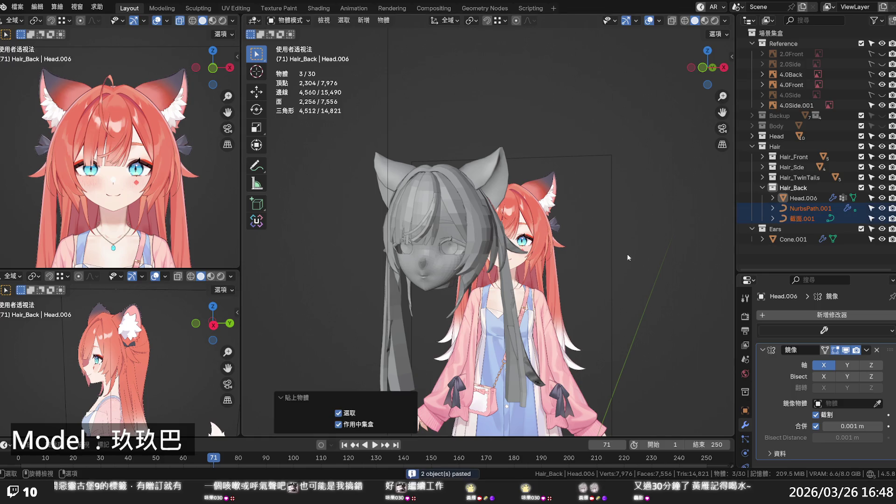
Select the pasted NurbsPath.001 hair strands and toggle their visibility to check them.
{"action": "mouse_move", "coordinate": [633, 265]}
{"action": "middle_mouse_down"}
{"action": "mouse_move", "coordinate": [503, 287]}
{"action": "mouse_move", "coordinate": [438, 219]}
{"action": "mouse_move", "coordinate": [490, 336]}
{"action": "mouse_move", "coordinate": [536, 363]}
{"action": "mouse_move", "coordinate": [548, 355]}
{"action": "mouse_move", "coordinate": [547, 182]}
{"action": "middle_mouse_up"}
{"action": "scroll", "coordinate": [502, 288], "scroll_direction": "down", "scroll_amount": 2}
{"action": "scroll", "coordinate": [502, 288], "scroll_direction": "down", "scroll_amount": 2}
{"action": "scroll", "coordinate": [548, 355], "scroll_direction": "up", "scroll_amount": 2}
{"action": "scroll", "coordinate": [546, 183], "scroll_direction": "up", "scroll_amount": 4}
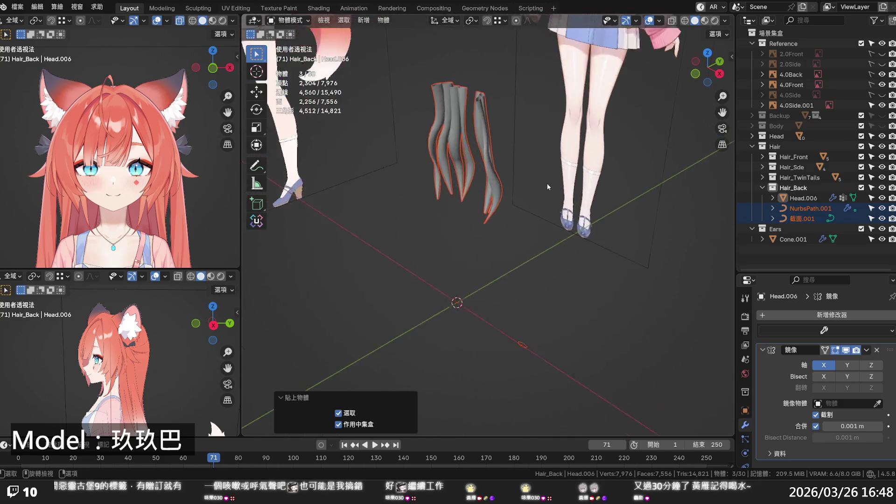
{"action": "scroll", "coordinate": [542, 185], "scroll_direction": "down", "scroll_amount": 2}
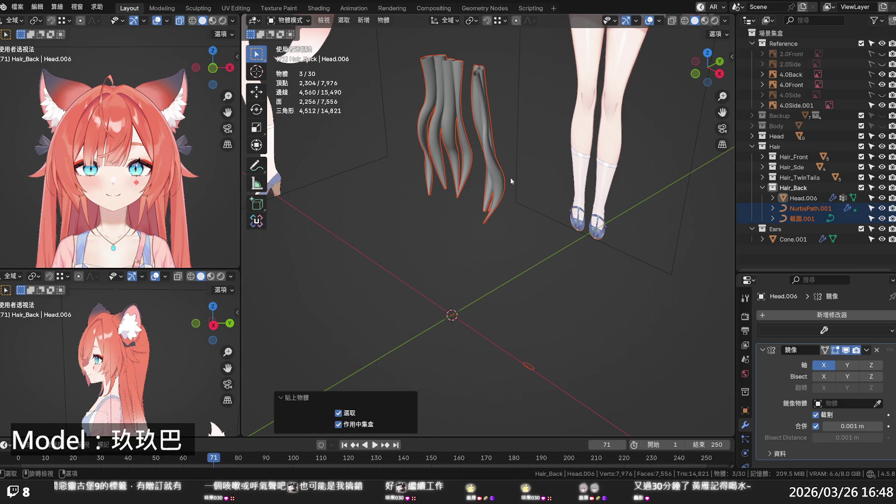
{"action": "left_click", "coordinate": [808, 208]}
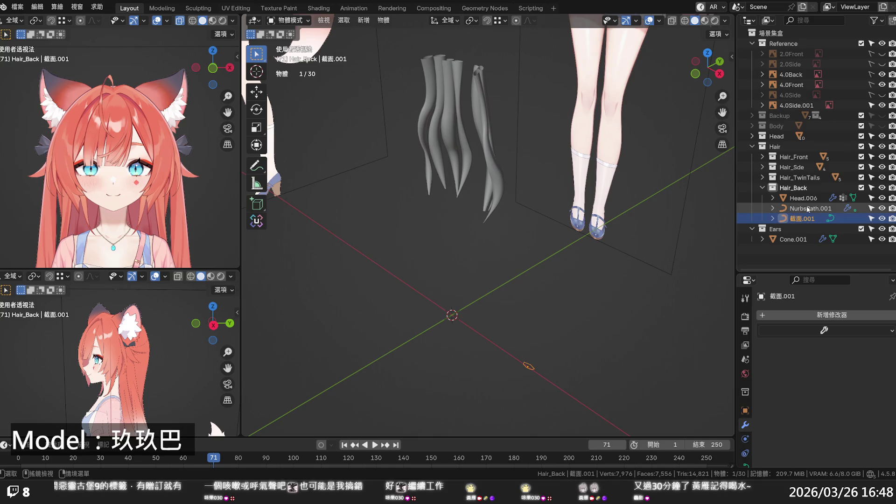
{"action": "left_click", "coordinate": [882, 208]}
{"action": "left_click", "coordinate": [881, 208]}
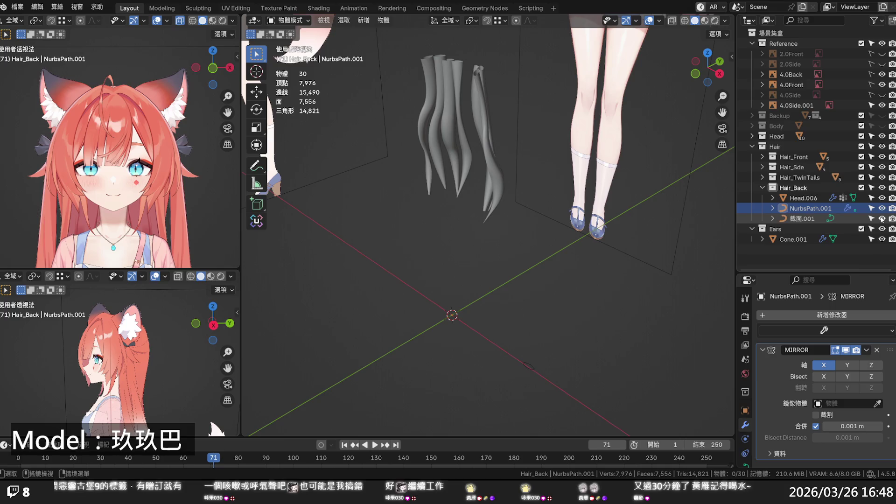
Isolate the 截面.001 cross-section curve in Local View, frame it, and enter Edit Mode.
{"action": "left_click", "coordinate": [534, 371]}
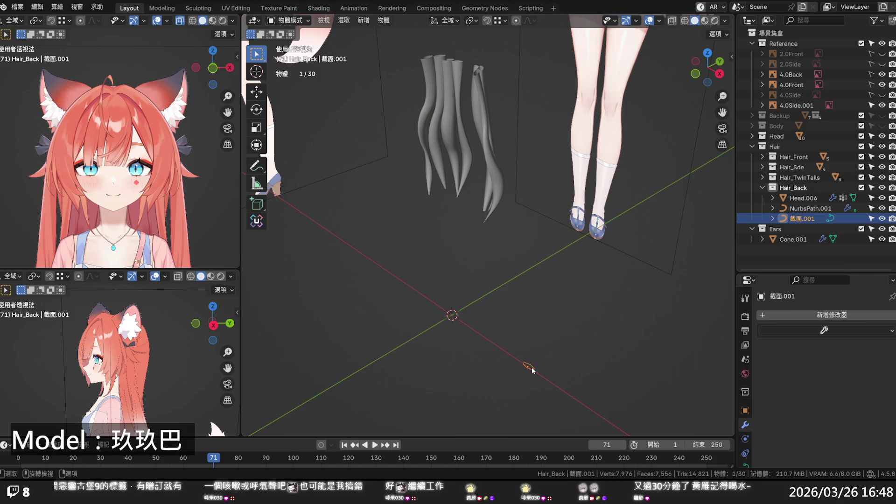
{"action": "key", "text": "1"}
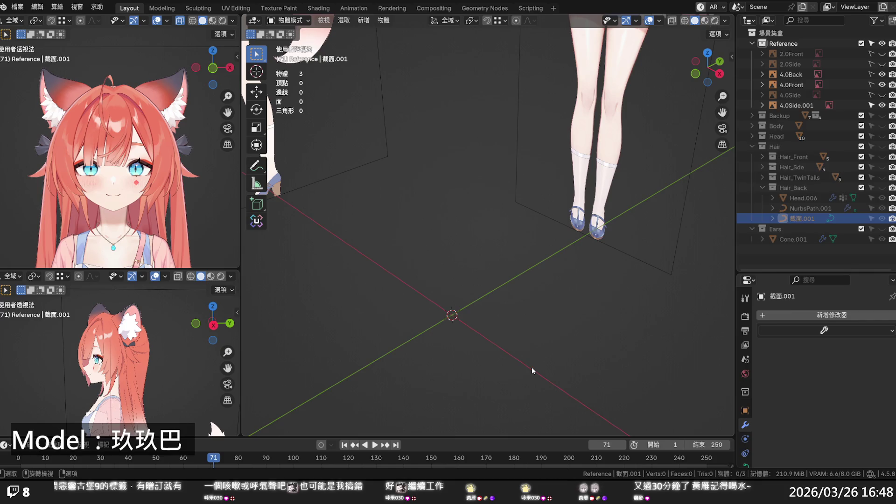
{"action": "key", "text": "ctrl+z"}
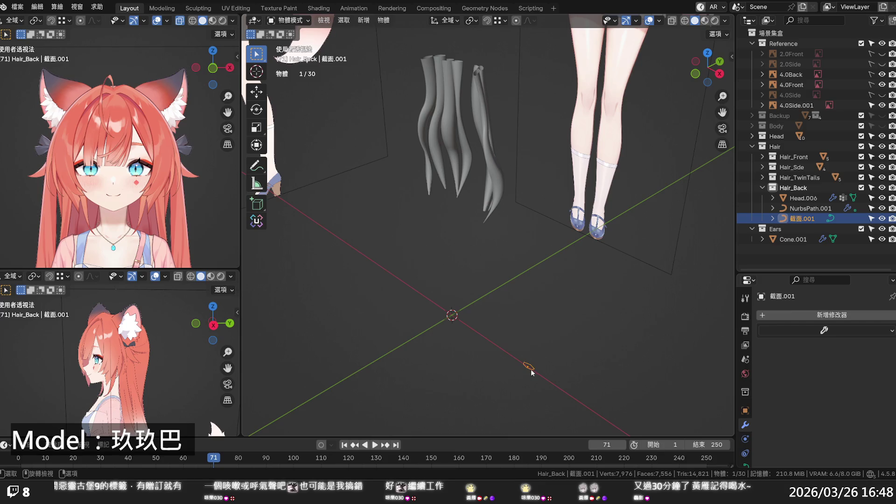
{"action": "scroll", "coordinate": [536, 379], "scroll_direction": "down", "scroll_amount": 5}
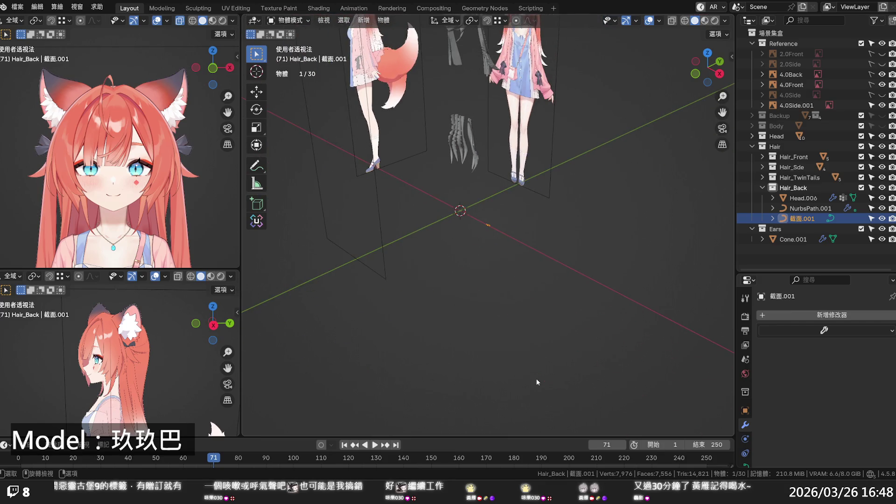
{"action": "key", "text": "slash"}
{"action": "key", "text": "slash"}
{"action": "key", "text": "KP_Decimal"}
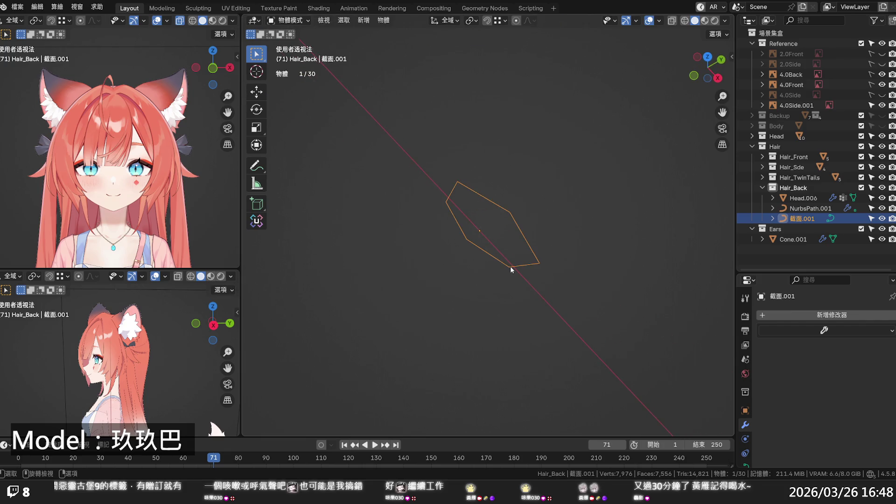
{"action": "key", "text": "Tab"}
{"action": "scroll", "coordinate": [479, 241], "scroll_direction": "down", "scroll_amount": 3}
{"action": "scroll", "coordinate": [481, 243], "scroll_direction": "down", "scroll_amount": 5}
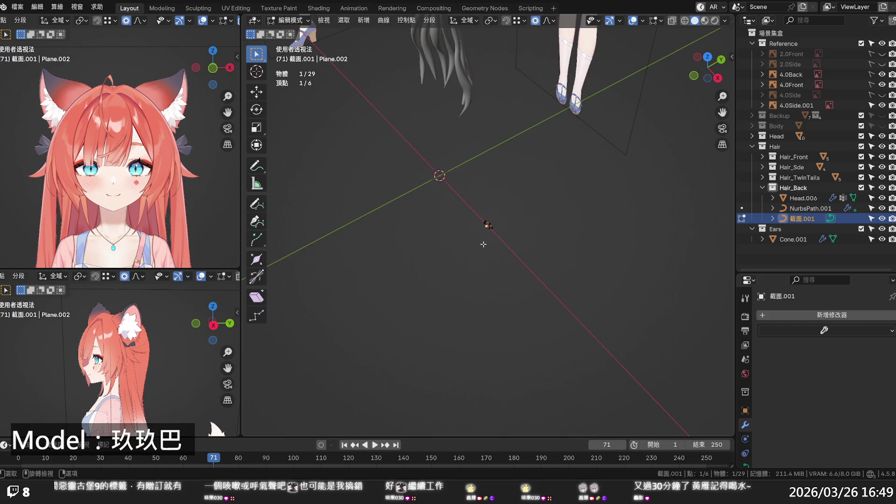
{"action": "key", "text": "g"}
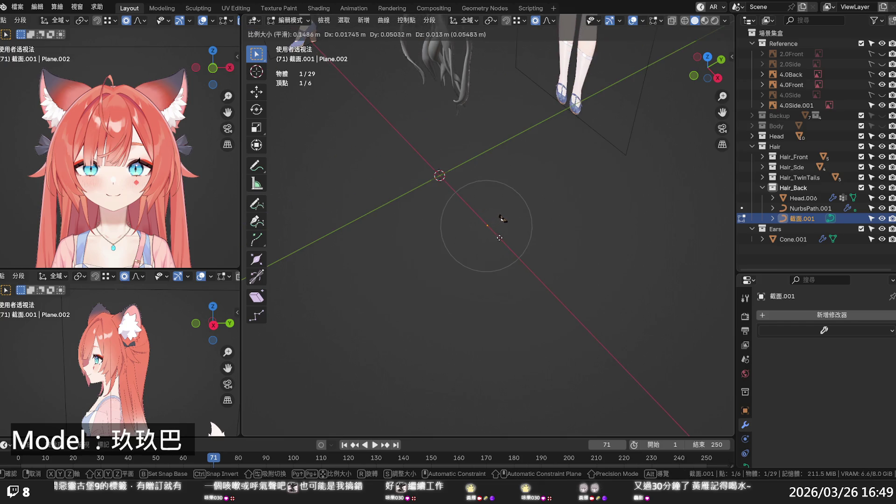
{"action": "left_click", "coordinate": [486, 225]}
{"action": "key", "text": "ctrl+z"}
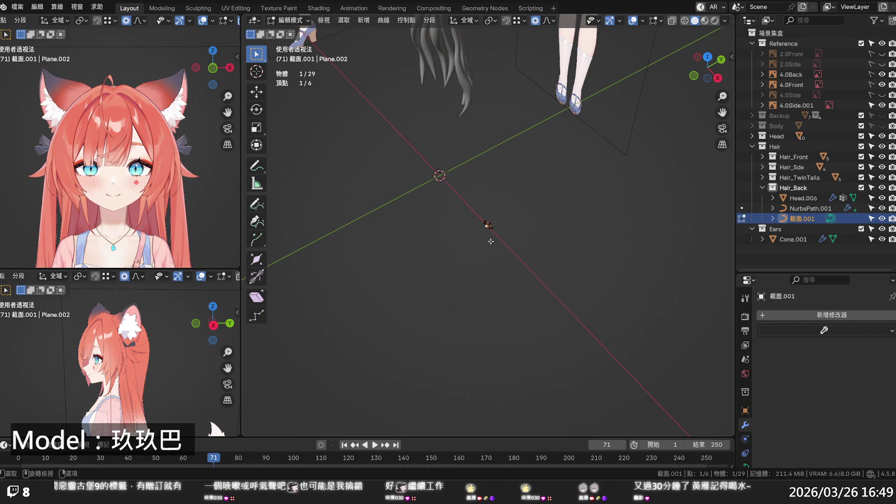
{"action": "scroll", "coordinate": [489, 235], "scroll_direction": "up", "scroll_amount": 3}
{"action": "scroll", "coordinate": [491, 234], "scroll_direction": "up", "scroll_amount": 4}
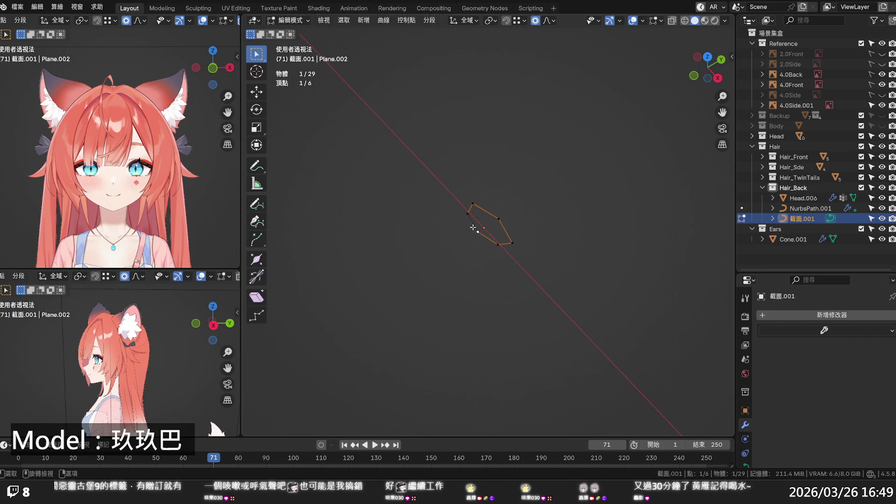
{"action": "scroll", "coordinate": [488, 220], "scroll_direction": "up", "scroll_amount": 8}
{"action": "left_click", "coordinate": [453, 272]}
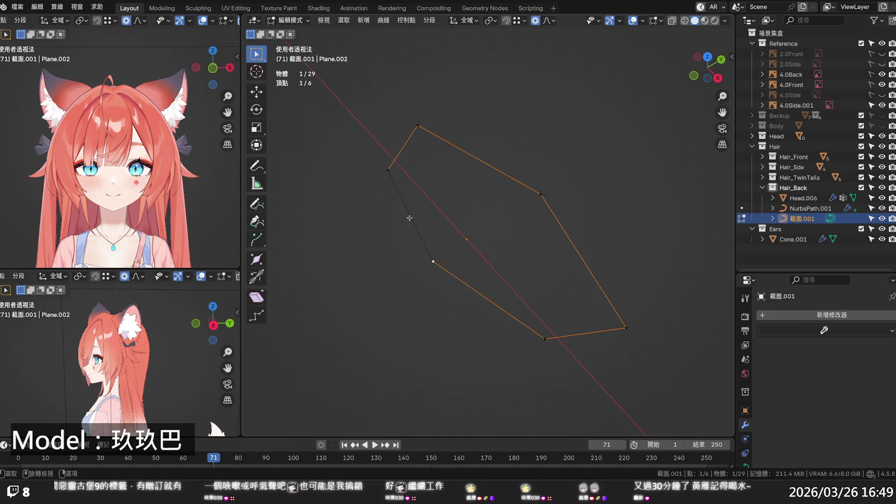
{"action": "scroll", "coordinate": [410, 217], "scroll_direction": "down", "scroll_amount": 15}
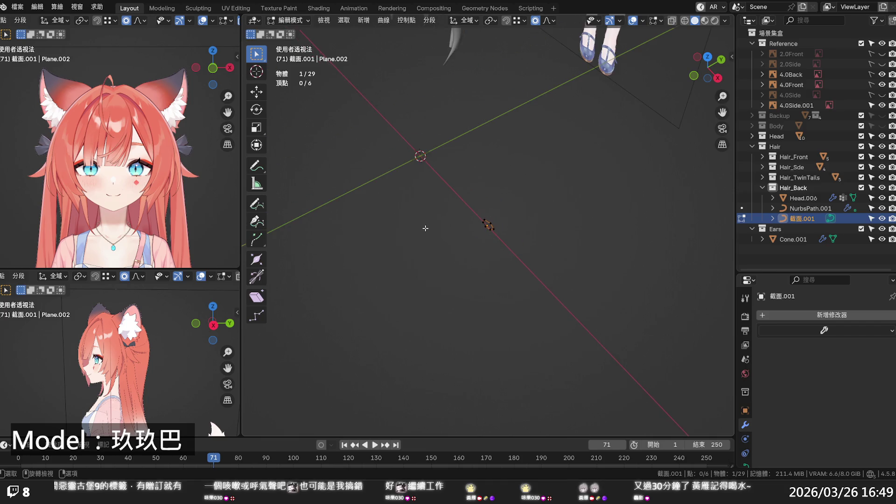
{"action": "scroll", "coordinate": [426, 230], "scroll_direction": "down", "scroll_amount": 5}
{"action": "mouse_move", "coordinate": [434, 236]}
{"action": "middle_mouse_down"}
{"action": "mouse_move", "coordinate": [476, 184]}
{"action": "mouse_move", "coordinate": [470, 235]}
{"action": "mouse_move", "coordinate": [498, 245]}
{"action": "middle_mouse_up"}
{"action": "scroll", "coordinate": [470, 237], "scroll_direction": "up", "scroll_amount": 5}
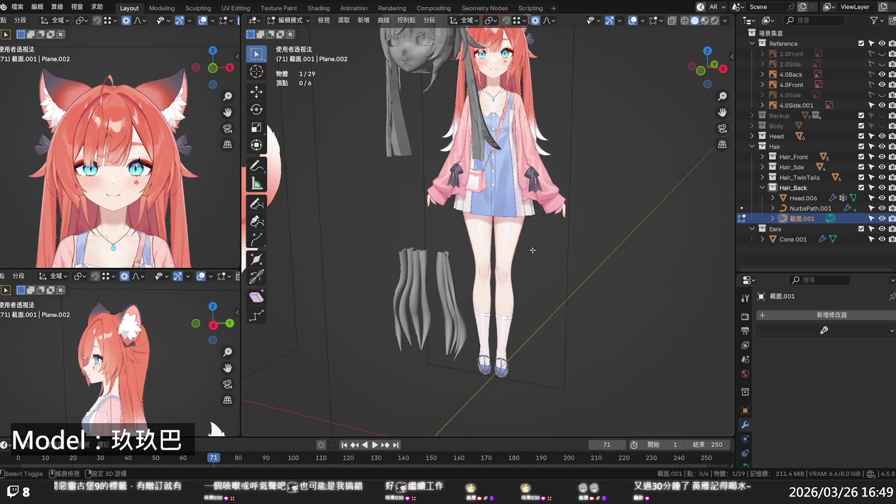
Return to Object Mode with NurbsPath.001 selected and view it from the side.
{"action": "left_click", "coordinate": [810, 209]}
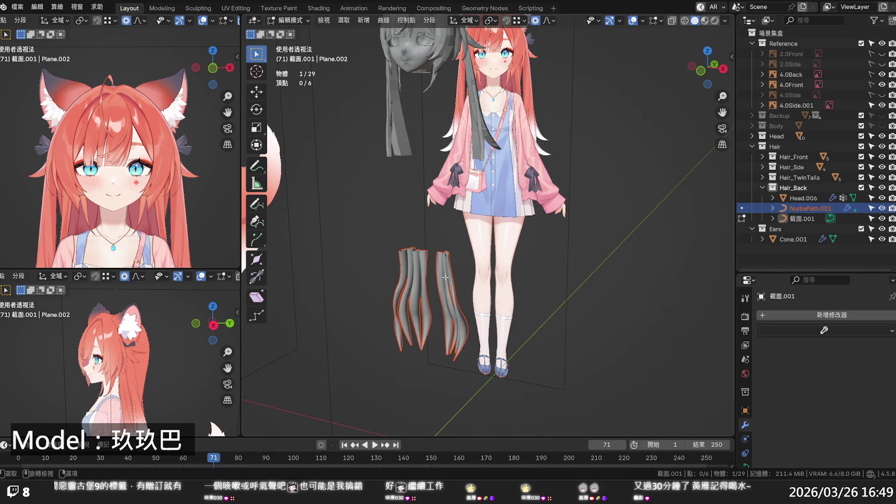
{"action": "key", "text": "Tab"}
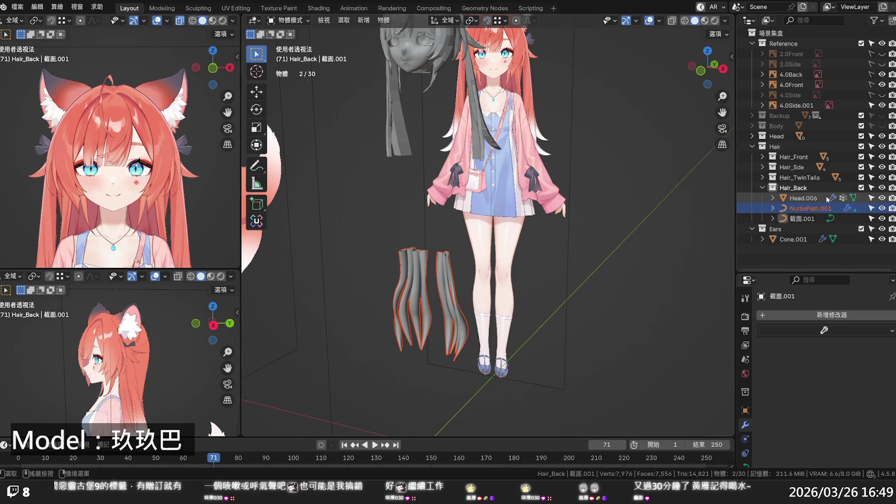
{"action": "left_click", "coordinate": [808, 208]}
{"action": "key", "text": "g"}
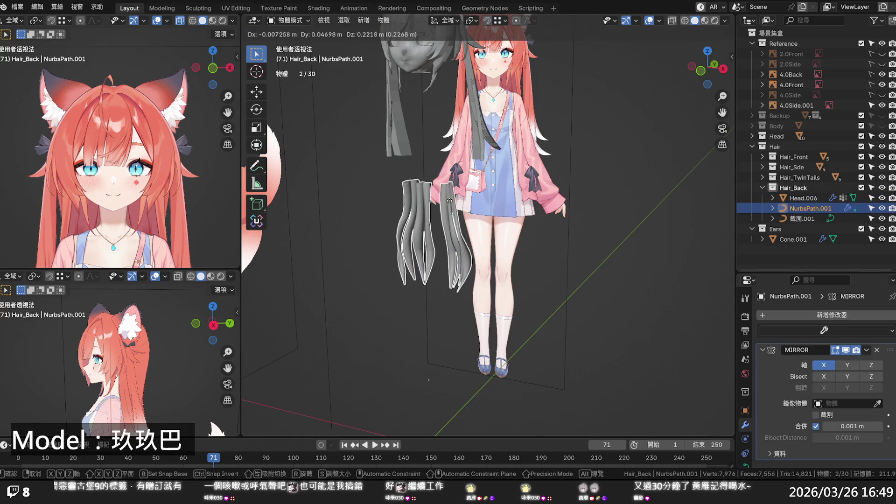
{"action": "scroll", "coordinate": [453, 243], "scroll_direction": "down", "scroll_amount": 4}
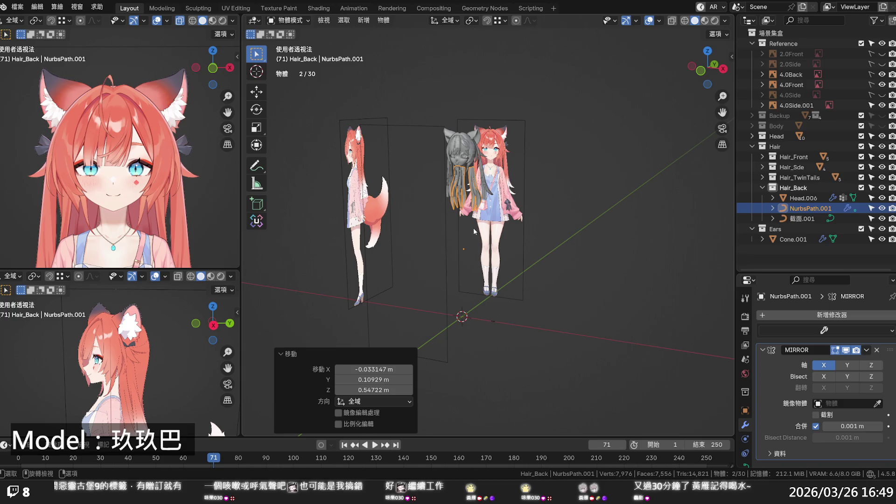
{"action": "middle_click_drag", "start_coordinate": [472, 233], "coordinate": [402, 228]}
{"action": "scroll", "coordinate": [473, 189], "scroll_direction": "up", "scroll_amount": 2}
{"action": "scroll", "coordinate": [474, 189], "scroll_direction": "up", "scroll_amount": 4}
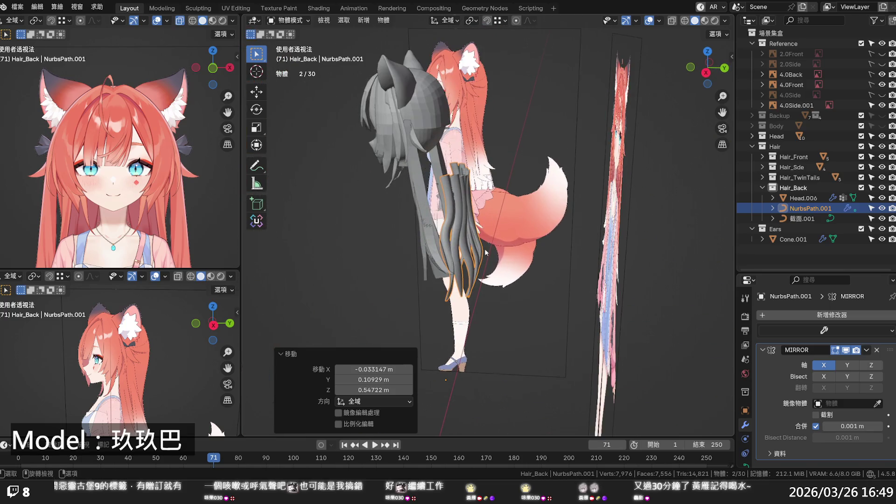
Move the hair strands up onto the back of the head cap, checking from behind.
{"action": "key", "text": "g"}
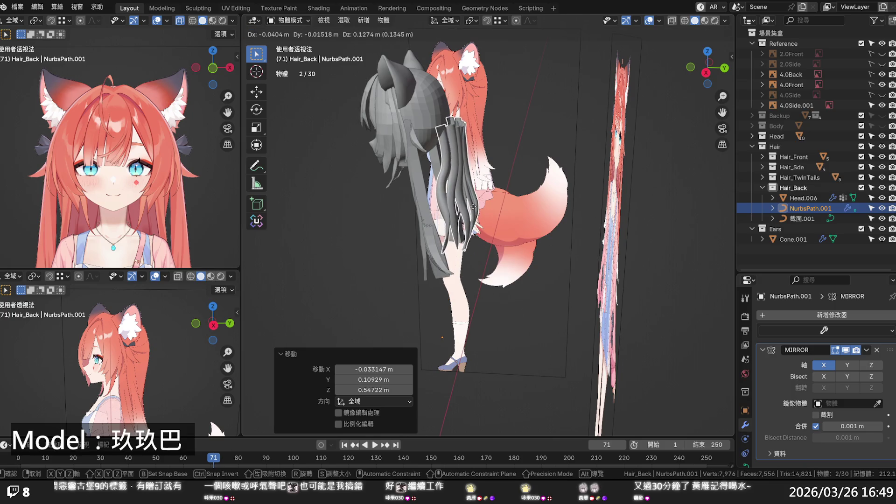
{"action": "left_click", "coordinate": [461, 211]}
{"action": "middle_click_drag", "start_coordinate": [462, 212], "coordinate": [454, 175]}
{"action": "key", "text": "g"}
{"action": "left_click", "coordinate": [454, 174]}
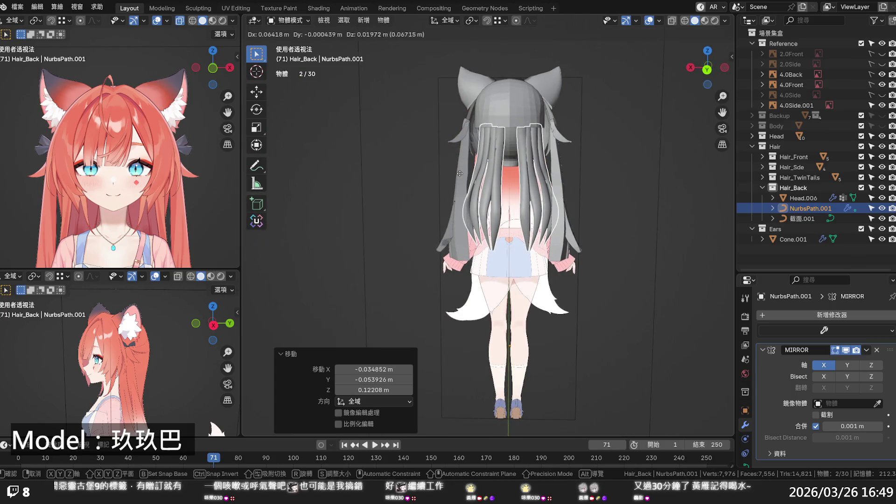
{"action": "middle_click_drag", "start_coordinate": [475, 199], "coordinate": [475, 281]}
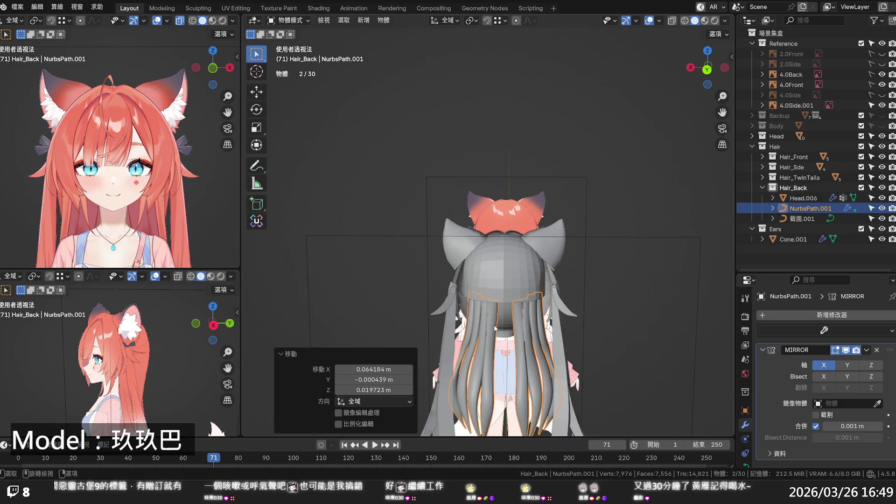
{"action": "mouse_move", "coordinate": [494, 328]}
{"action": "middle_mouse_down"}
{"action": "mouse_move", "coordinate": [497, 241]}
{"action": "mouse_move", "coordinate": [491, 284]}
{"action": "middle_mouse_up"}
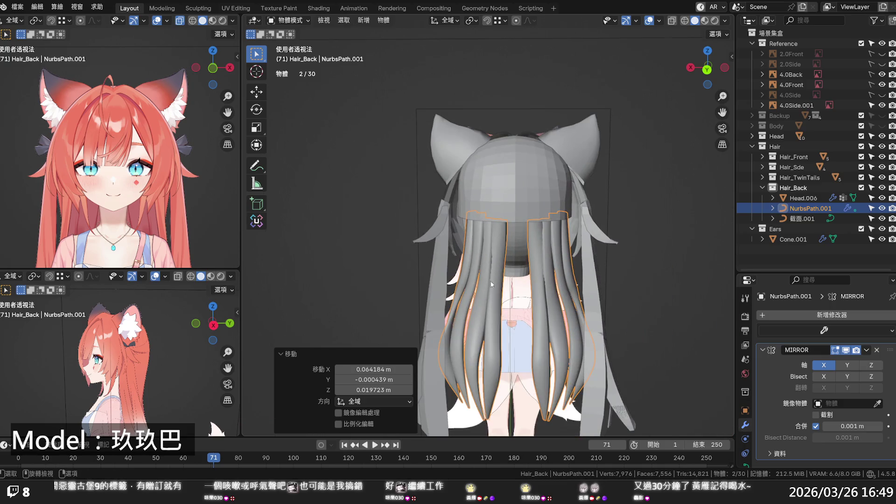
Save, then delete three of the back-hair strands in the curve's Edit Mode.
{"action": "key", "text": "ctrl+s"}
{"action": "key", "text": "Tab"}
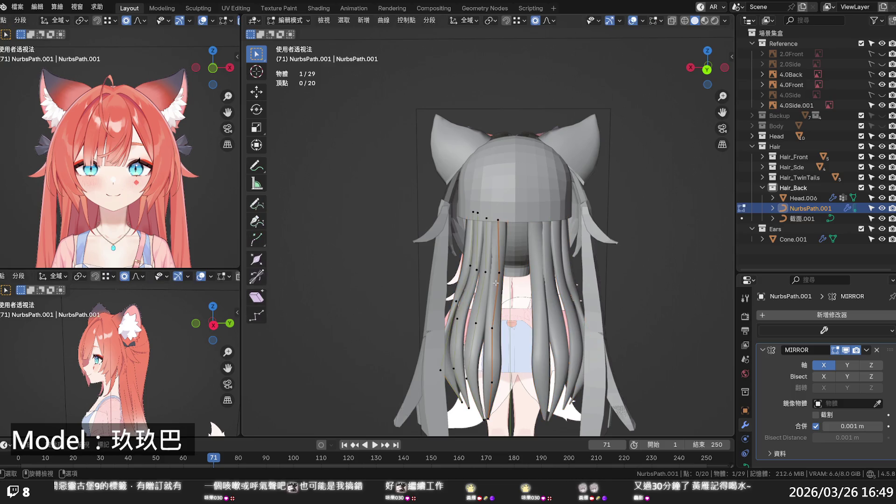
{"action": "key", "text": "ctrl+l"}
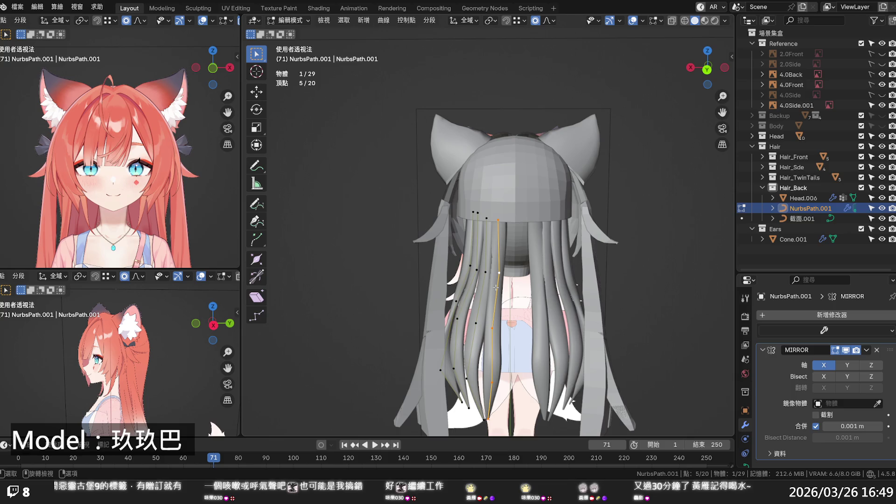
{"action": "key", "text": "x"}
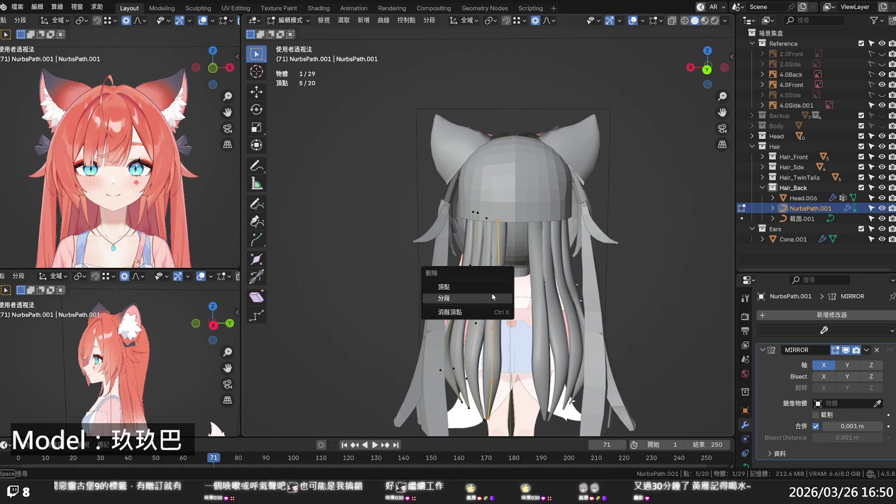
{"action": "left_click", "coordinate": [483, 290]}
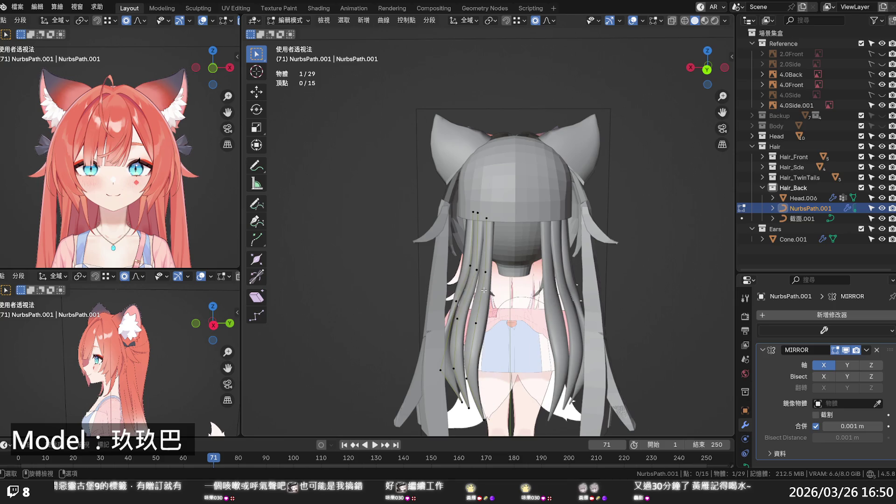
{"action": "left_click", "coordinate": [473, 281]}
{"action": "key", "text": "x"}
{"action": "left_click", "coordinate": [472, 281]}
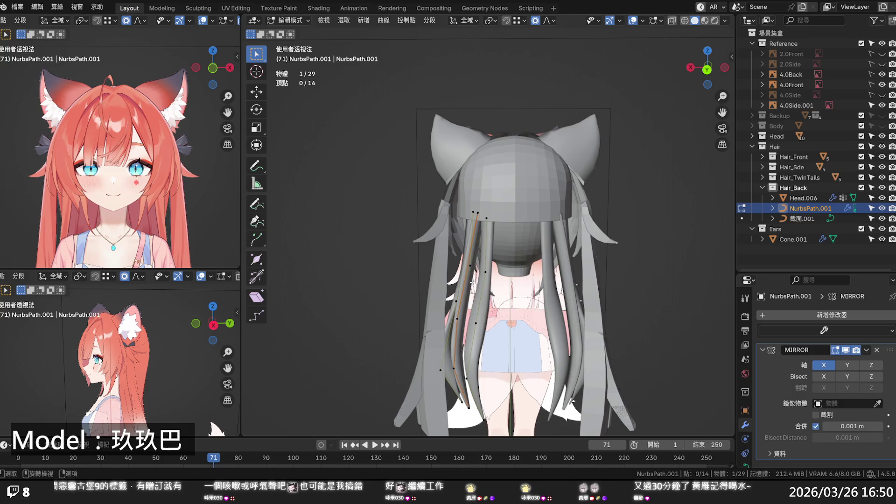
{"action": "left_click", "coordinate": [465, 282]}
{"action": "key", "text": "x"}
{"action": "left_click", "coordinate": [463, 282]}
Delete one more strand so only one remains, and show its point's radius and tilt.
{"action": "mouse_move", "coordinate": [464, 282]}
{"action": "middle_mouse_down"}
{"action": "mouse_move", "coordinate": [485, 299]}
{"action": "mouse_move", "coordinate": [451, 291]}
{"action": "middle_mouse_up"}
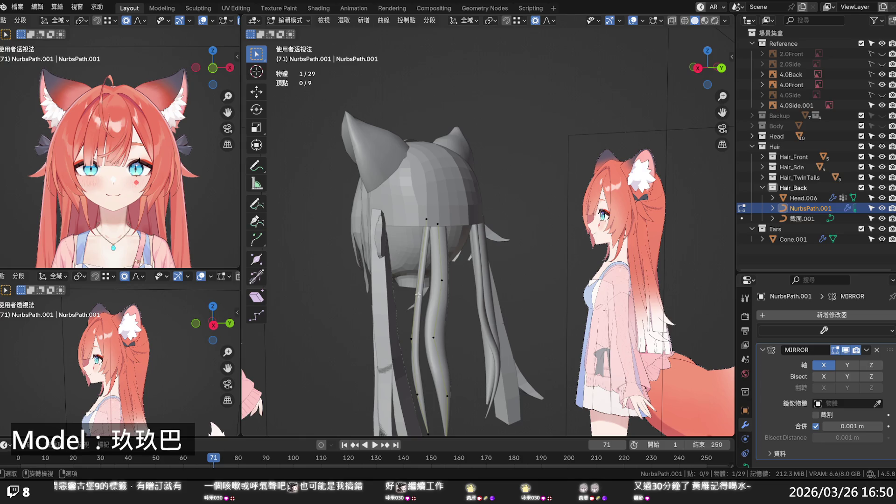
{"action": "mouse_move", "coordinate": [418, 295]}
{"action": "middle_mouse_down"}
{"action": "mouse_move", "coordinate": [476, 296]}
{"action": "mouse_move", "coordinate": [398, 298]}
{"action": "mouse_move", "coordinate": [415, 297]}
{"action": "middle_mouse_up"}
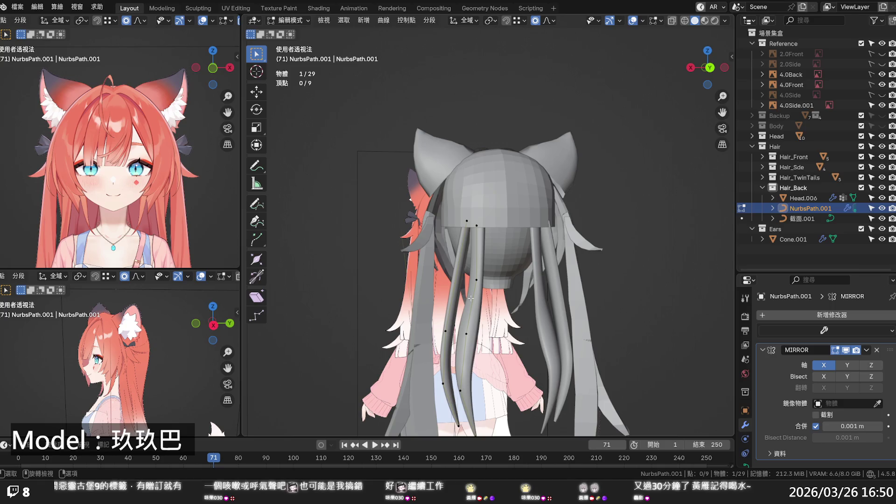
{"action": "key", "text": "l"}
{"action": "key", "text": "x"}
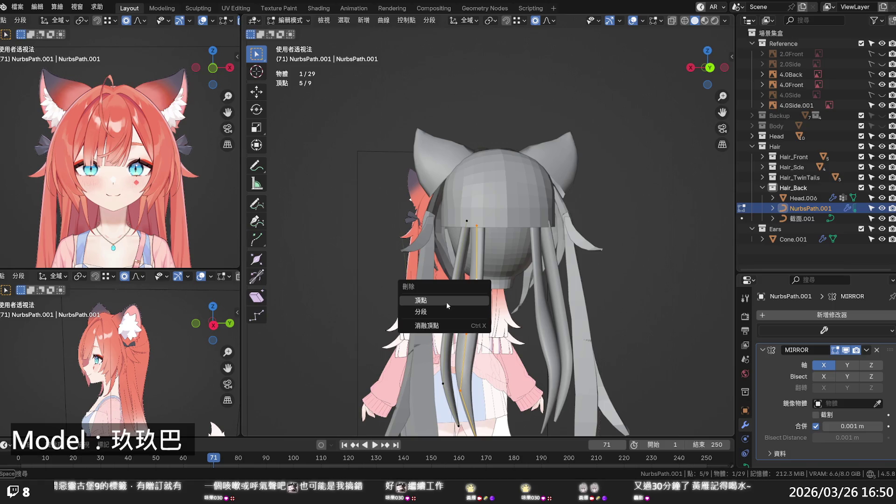
{"action": "left_click", "coordinate": [446, 301]}
{"action": "left_click", "coordinate": [449, 329]}
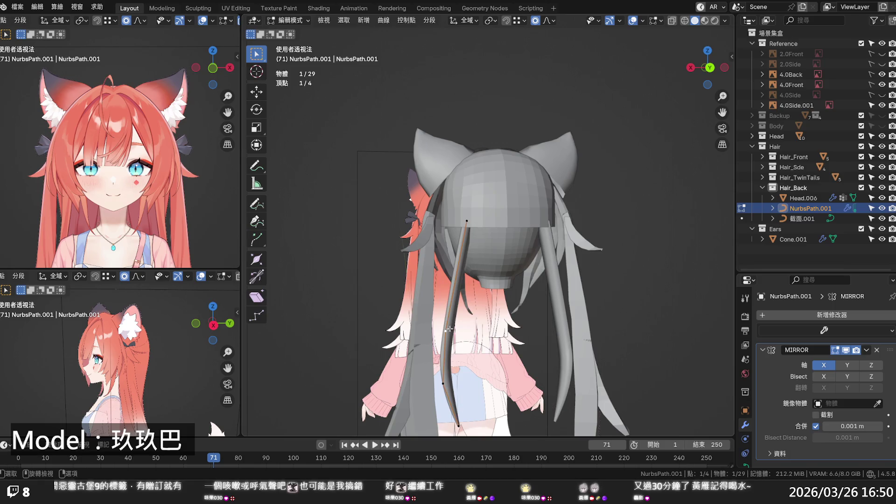
{"action": "left_click", "coordinate": [732, 56]}
{"action": "mouse_move", "coordinate": [536, 275]}
{"action": "middle_mouse_down"}
{"action": "mouse_move", "coordinate": [426, 279]}
{"action": "mouse_move", "coordinate": [536, 319]}
{"action": "mouse_move", "coordinate": [494, 297]}
{"action": "mouse_move", "coordinate": [427, 211]}
{"action": "mouse_move", "coordinate": [466, 240]}
{"action": "middle_mouse_up"}
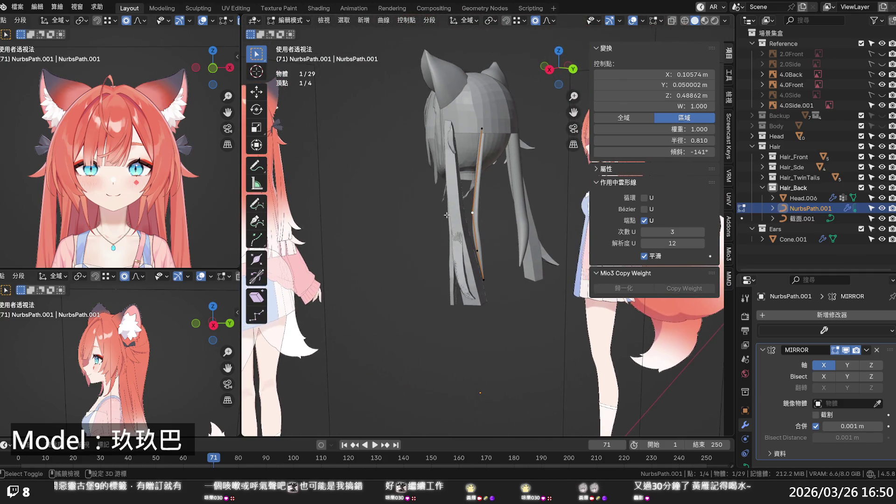
Select another strand control point and check its values (radius 0.880, tilt -145°).
{"action": "scroll", "coordinate": [498, 266], "scroll_direction": "up", "scroll_amount": 3}
{"action": "middle_click_drag", "start_coordinate": [498, 266], "coordinate": [496, 160]}
{"action": "left_click", "coordinate": [510, 140]}
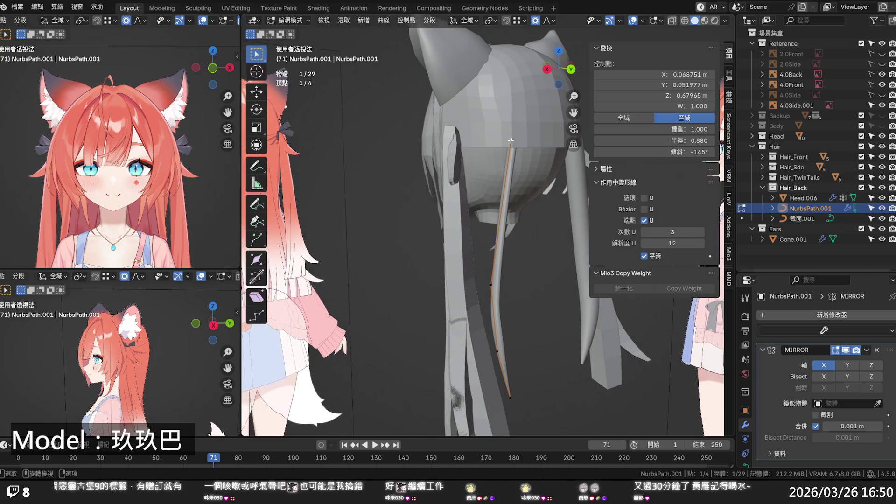
{"action": "left_click", "coordinate": [730, 75]}
{"action": "left_click", "coordinate": [728, 97]}
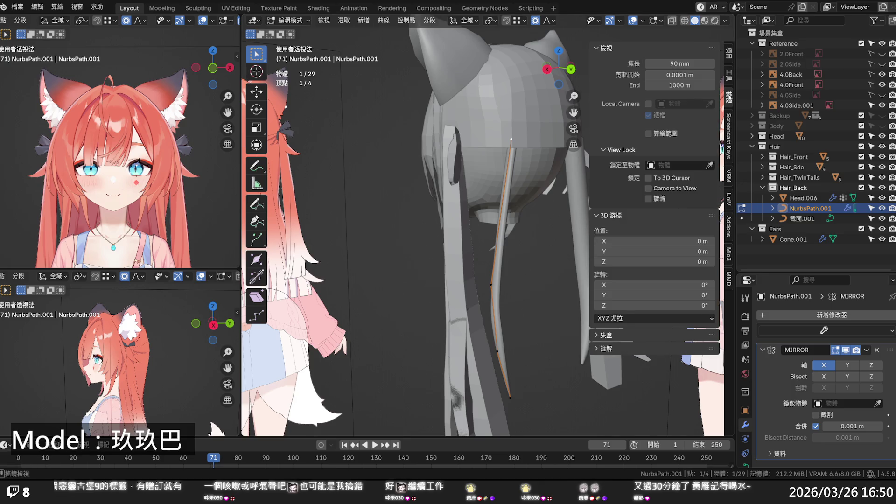
{"action": "left_click", "coordinate": [730, 55]}
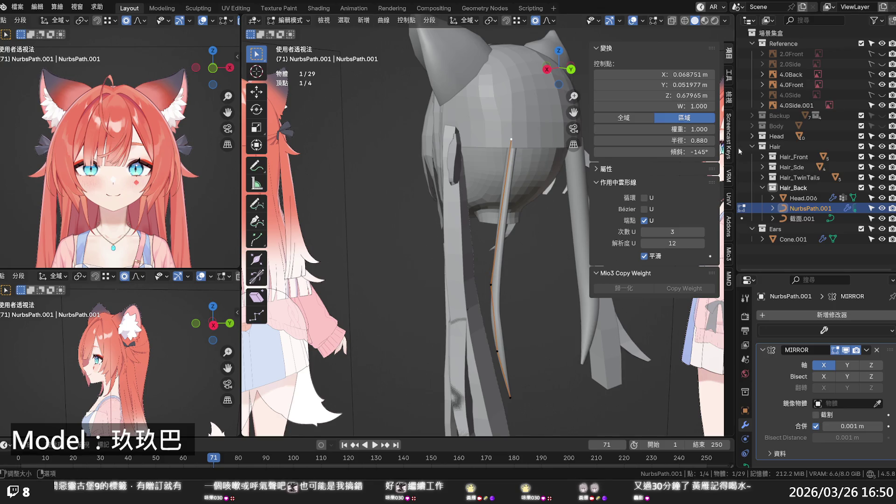
Select the head cap Head.006 and enter its mesh Edit Mode.
{"action": "left_click", "coordinate": [806, 198]}
{"action": "left_click", "coordinate": [805, 208]}
{"action": "left_click", "coordinate": [805, 198]}
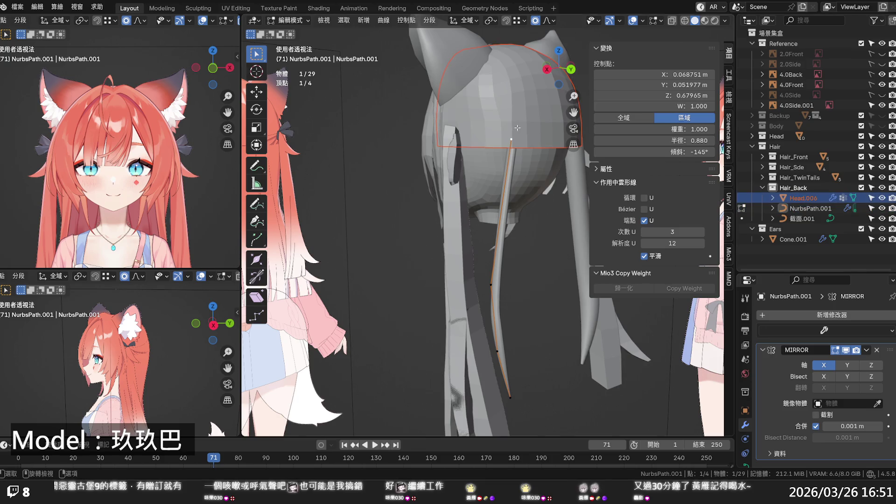
{"action": "key", "text": "Tab"}
{"action": "key", "text": "Tab"}
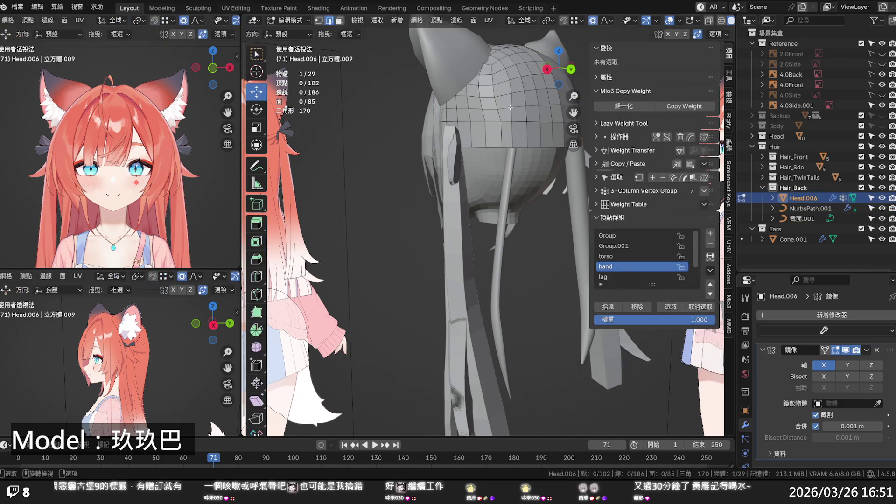
Apply Set Edge Flow (tension 180, 16 iterations) to three vertical edge loops on the cap.
{"action": "middle_click_drag", "start_coordinate": [509, 176], "coordinate": [508, 175]}
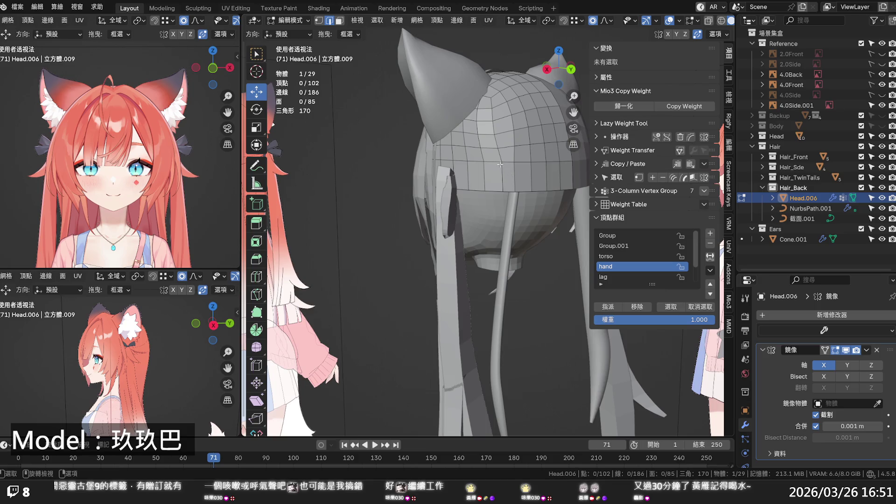
{"action": "left_click", "coordinate": [500, 157], "text": "alt"}
{"action": "key", "text": "F3"}
{"action": "key", "text": "Return"}
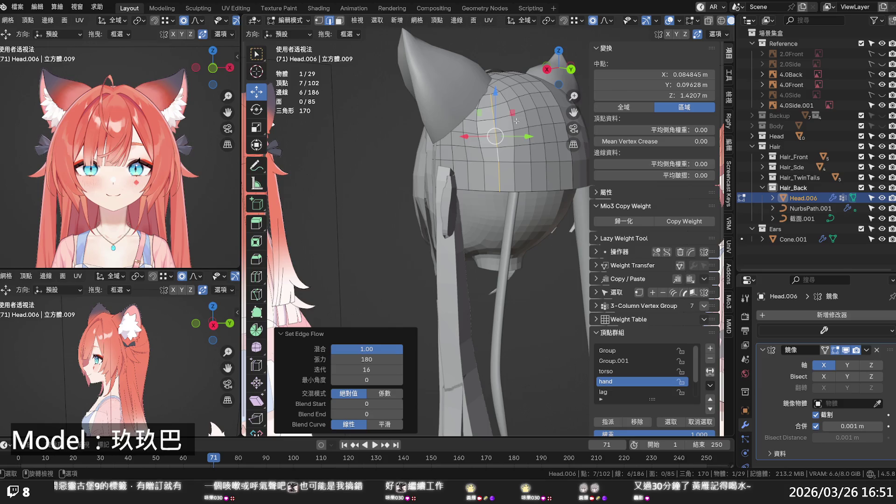
{"action": "left_click", "coordinate": [512, 154], "text": "alt"}
{"action": "key", "text": "F3"}
{"action": "key", "text": "Return"}
{"action": "left_click", "coordinate": [485, 154], "text": "alt"}
{"action": "key", "text": "F3"}
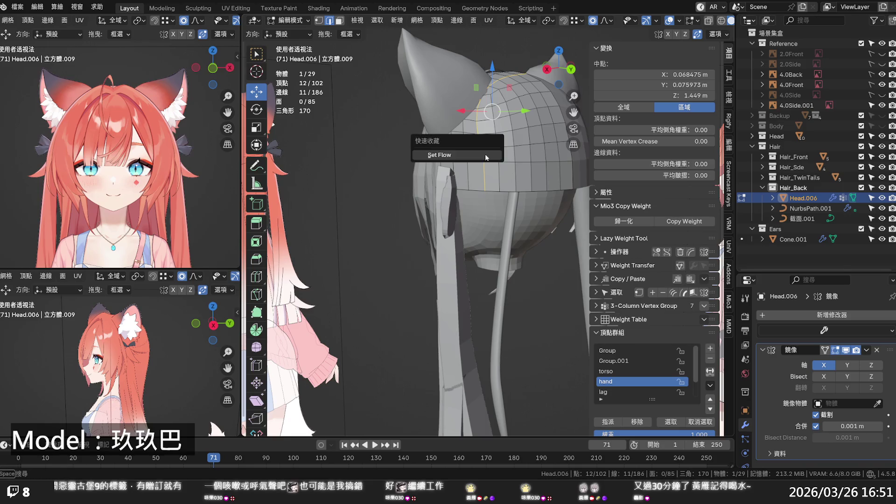
{"action": "key", "text": "Return"}
Leave Edit Mode on Head.006 and select the NurbsPath.001 hair curve.
{"action": "left_click", "coordinate": [529, 154]}
{"action": "middle_click_drag", "start_coordinate": [523, 153], "coordinate": [500, 179]}
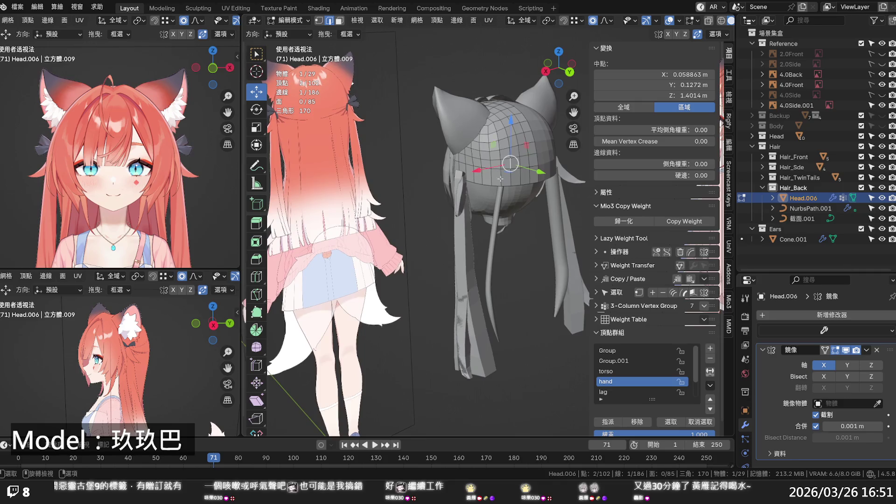
{"action": "key", "text": "Tab"}
{"action": "left_click", "coordinate": [496, 202]}
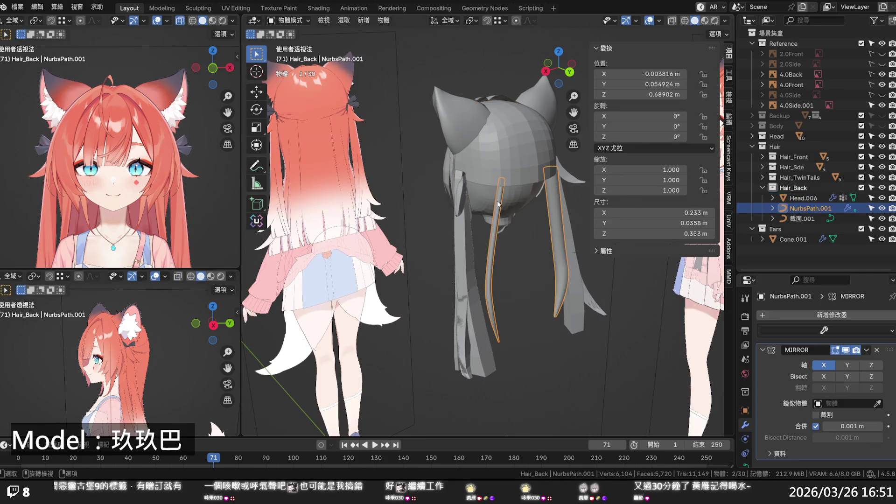
Move a control point on the back-hair strand in Edit Mode.
{"action": "key", "text": "Tab"}
{"action": "scroll", "coordinate": [491, 305], "scroll_direction": "up", "scroll_amount": 1}
{"action": "left_click", "coordinate": [488, 279]}
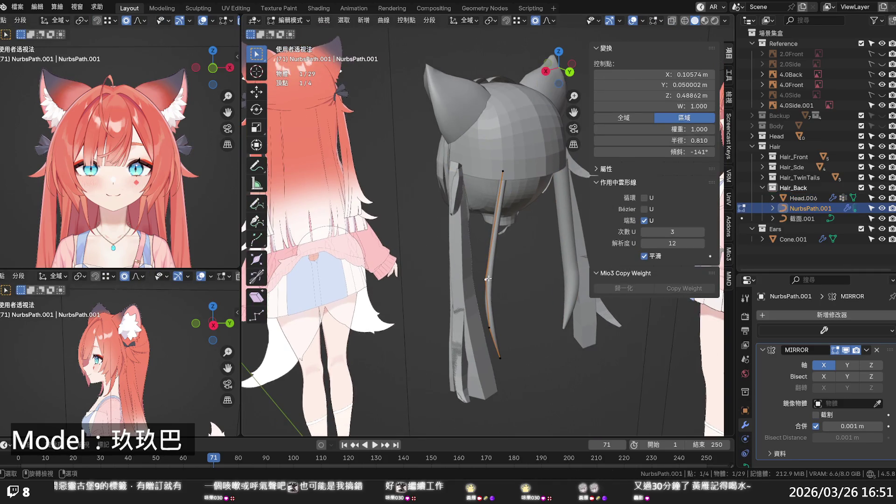
{"action": "key", "text": "g"}
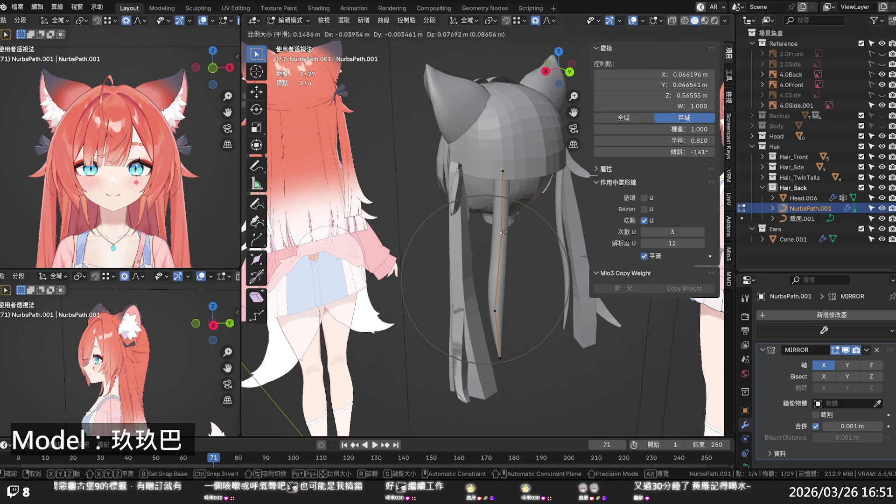
{"action": "left_click", "coordinate": [503, 232]}
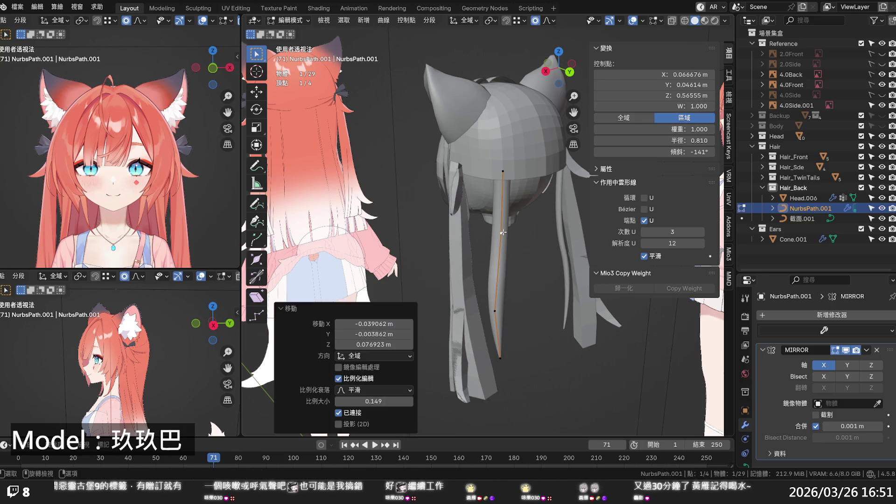
Set the selected control point's Tilt to 0° in the sidebar.
{"action": "left_click", "coordinate": [728, 75]}
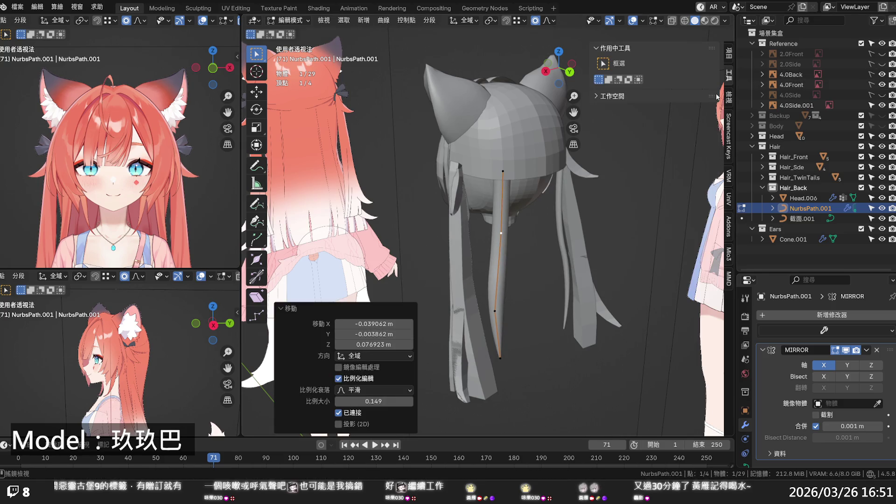
{"action": "left_click", "coordinate": [729, 95]}
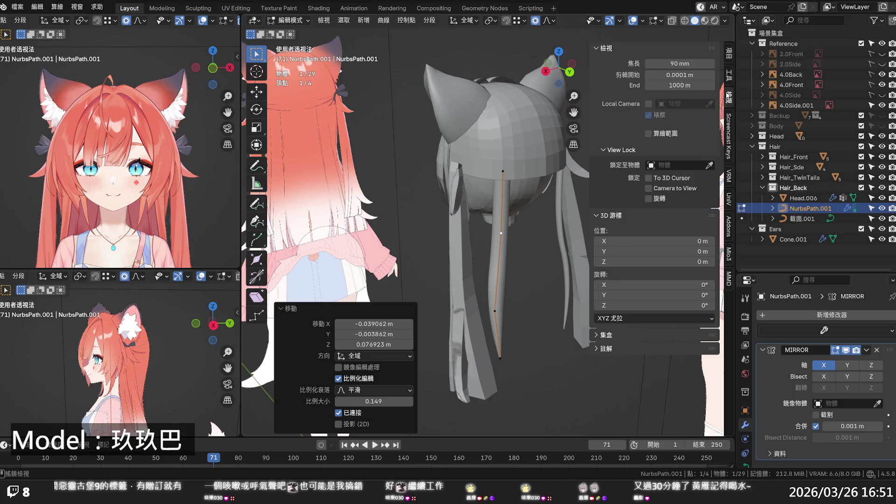
{"action": "left_click", "coordinate": [729, 54]}
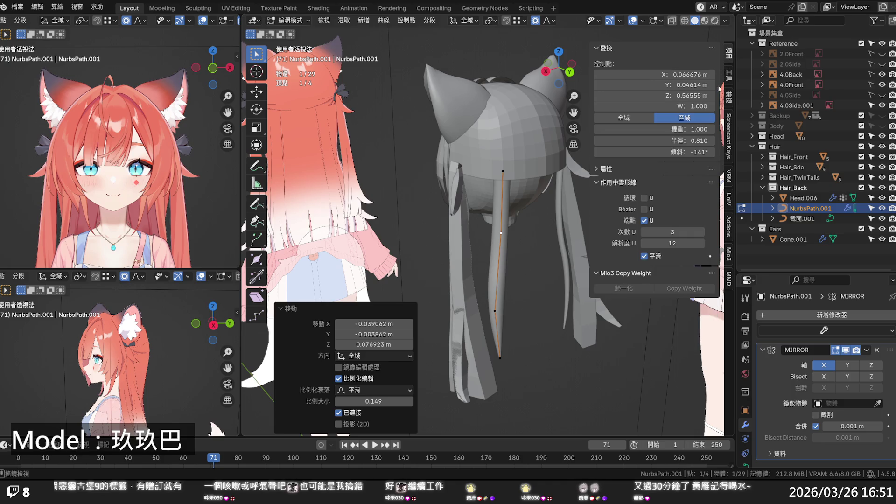
{"action": "mouse_move", "coordinate": [686, 152]}
{"action": "left_mouse_down"}
{"action": "mouse_move", "coordinate": [670, 152]}
{"action": "mouse_move", "coordinate": [681, 151]}
{"action": "left_mouse_up"}
{"action": "left_click", "coordinate": [699, 154]}
{"action": "type", "text": "0"}
{"action": "key", "text": "Return"}
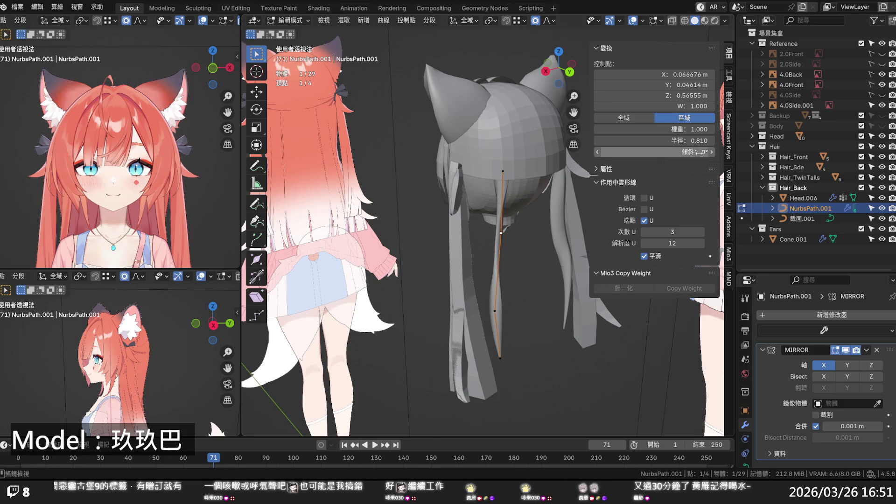
Inspect the strand's top, middle and tip points (tip radius 0.140), viewing from behind.
{"action": "left_click", "coordinate": [503, 172]}
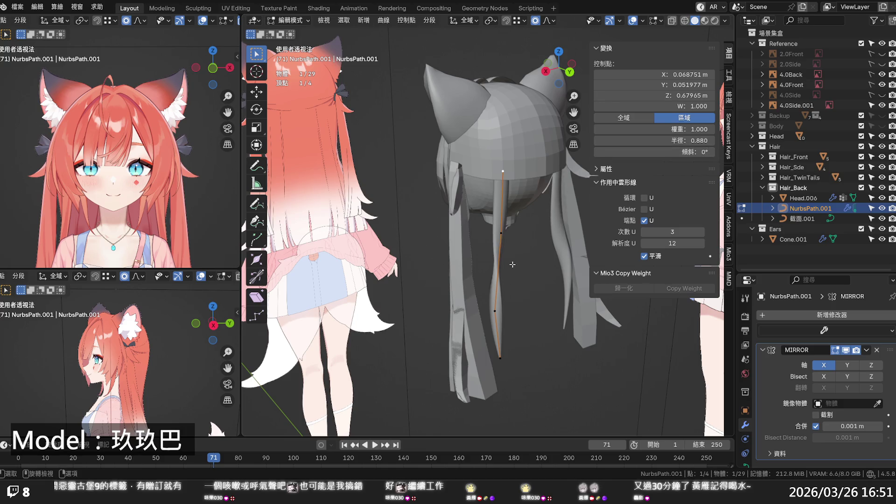
{"action": "left_click", "coordinate": [495, 307]}
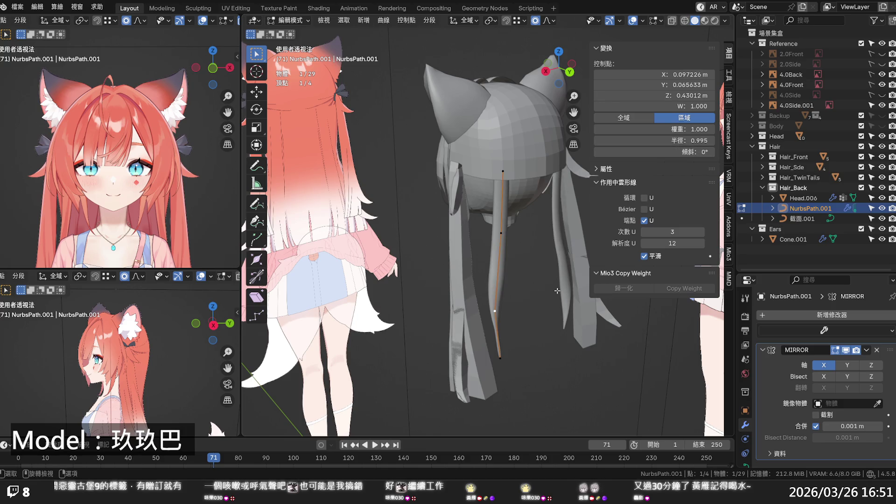
{"action": "left_click", "coordinate": [501, 357]}
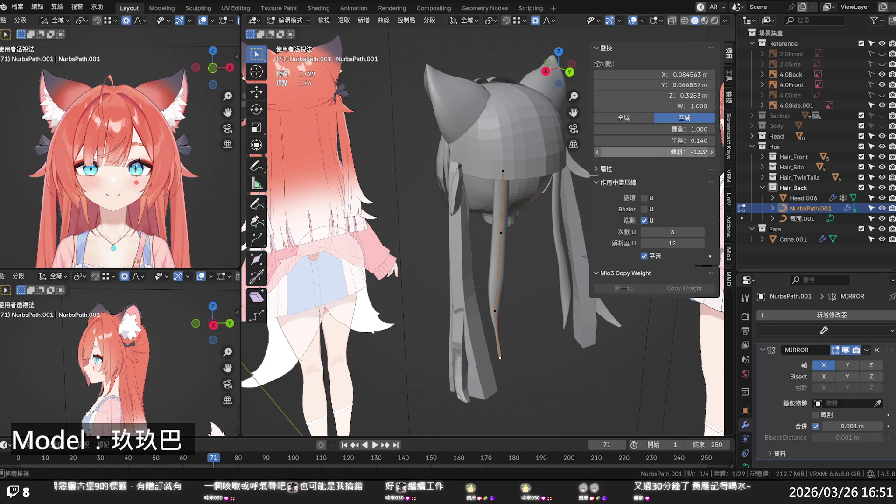
{"action": "mouse_move", "coordinate": [536, 316]}
{"action": "middle_mouse_down"}
{"action": "mouse_move", "coordinate": [540, 283]}
{"action": "mouse_move", "coordinate": [400, 211]}
{"action": "middle_mouse_up"}
{"action": "scroll", "coordinate": [434, 228], "scroll_direction": "up", "scroll_amount": 2}
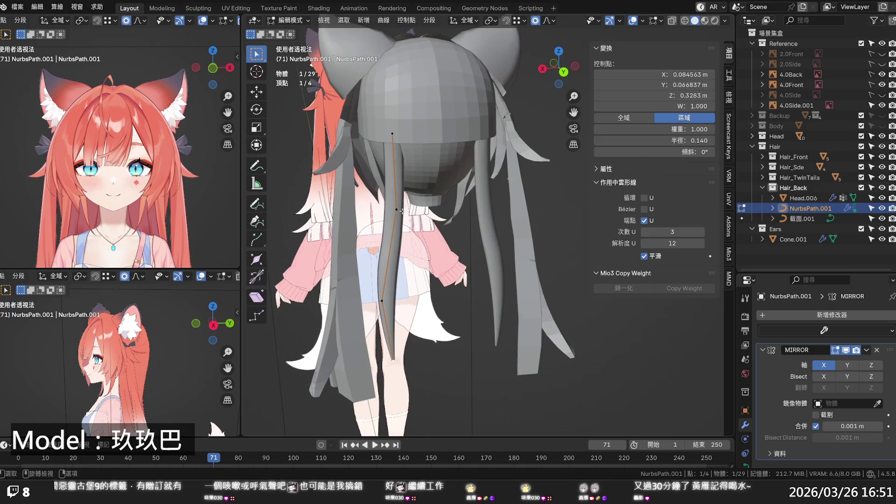
Move the strand's points top to tip with proportional editing into a smooth curve behind the head.
{"action": "left_click", "coordinate": [391, 133]}
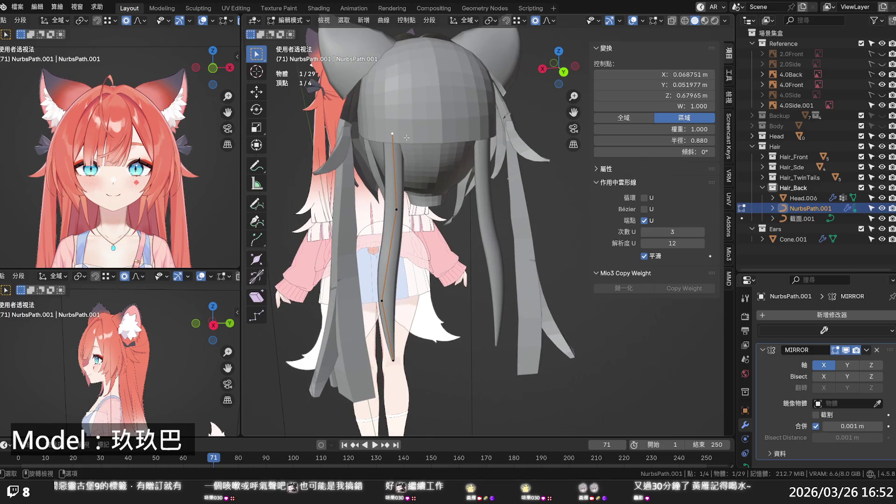
{"action": "key", "text": "g"}
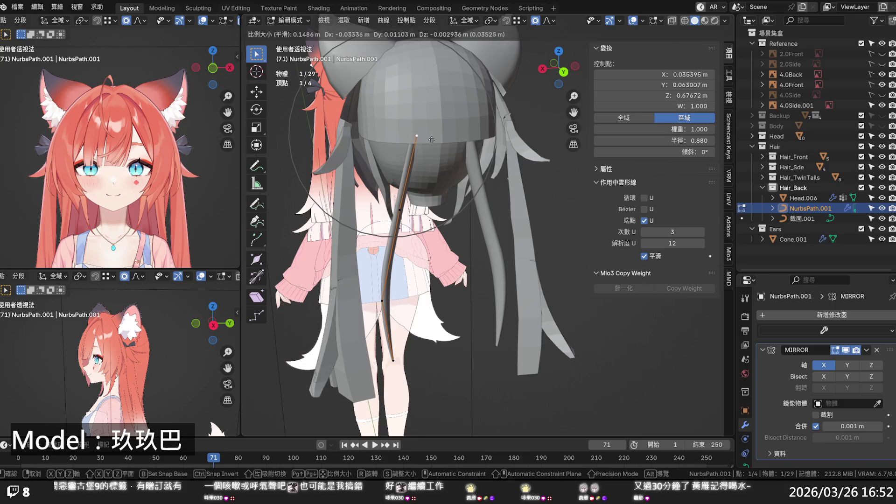
{"action": "left_click", "coordinate": [430, 140]}
{"action": "left_click", "coordinate": [419, 213]}
{"action": "key", "text": "g"}
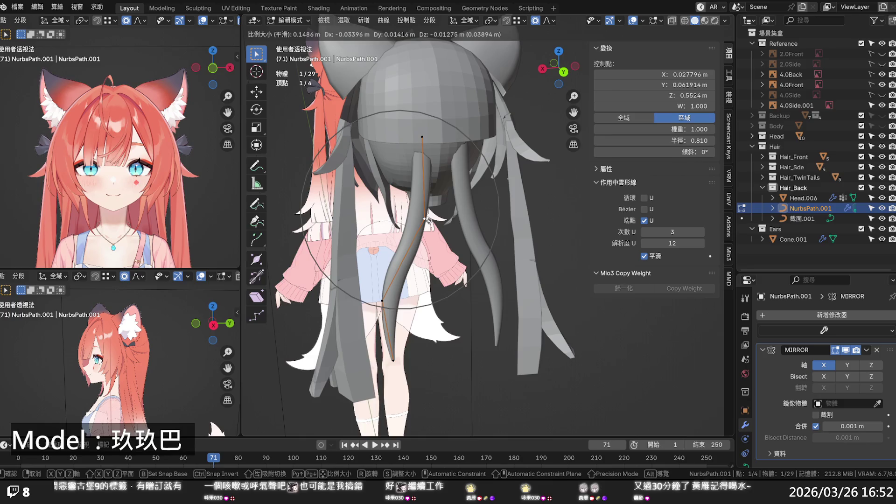
{"action": "left_click", "coordinate": [430, 222]}
{"action": "left_click", "coordinate": [383, 301]}
{"action": "key", "text": "g"}
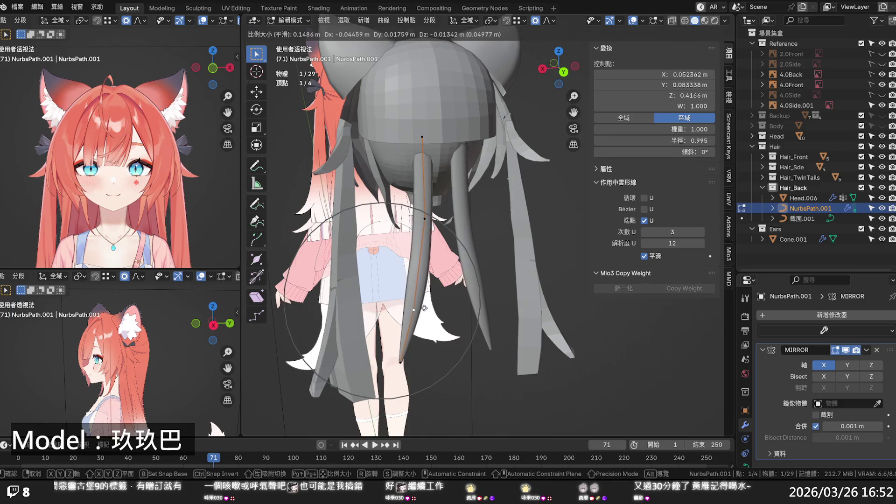
{"action": "left_click", "coordinate": [432, 310]}
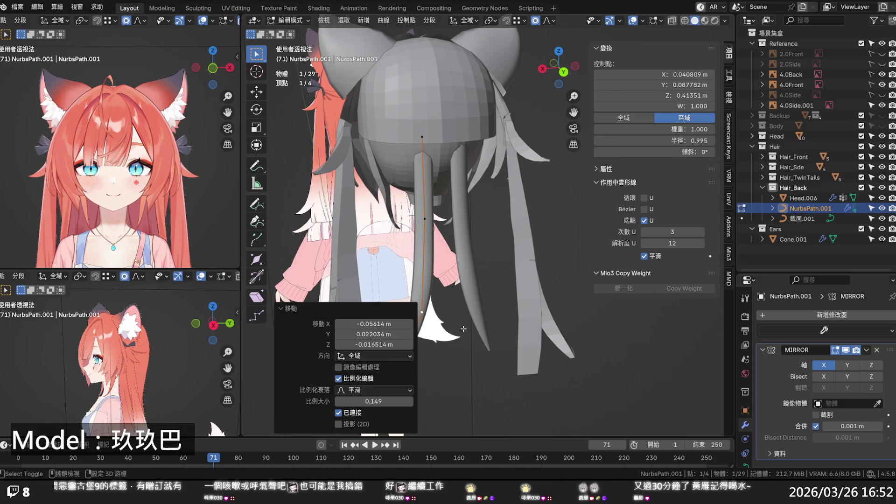
{"action": "middle_click_drag", "start_coordinate": [463, 329], "coordinate": [506, 240], "text": "shift"}
{"action": "key", "text": "g"}
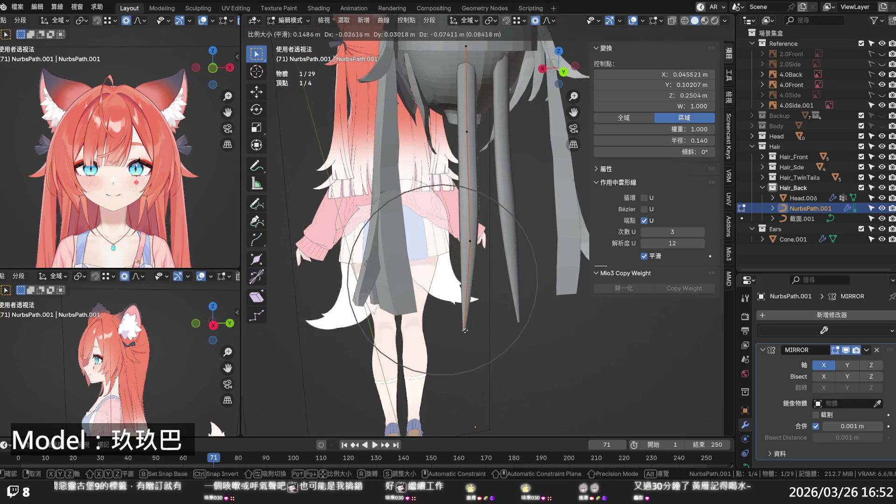
{"action": "left_click", "coordinate": [461, 334]}
In back view, raise the tip point's radius from 0.140 to 1.490.
{"action": "key", "text": "KP_1"}
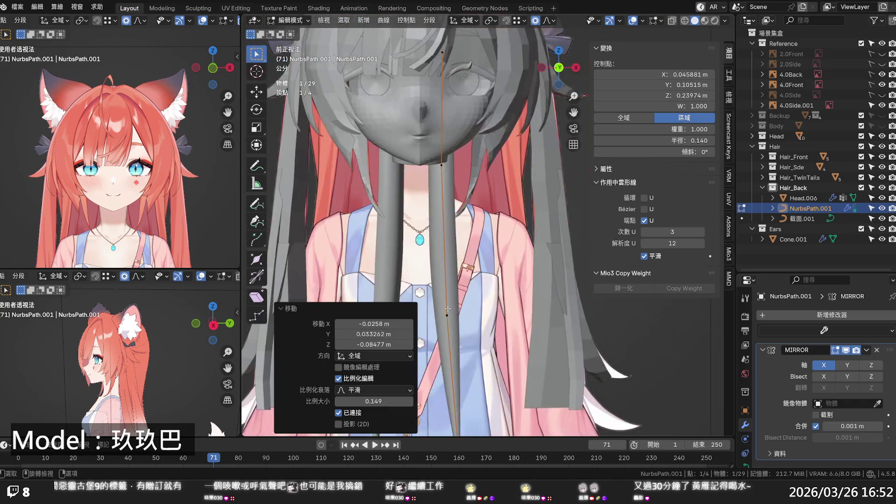
{"action": "key", "text": "ctrl+KP_1"}
{"action": "scroll", "coordinate": [382, 89], "scroll_direction": "down", "scroll_amount": 4}
{"action": "middle_click_drag", "start_coordinate": [504, 244], "coordinate": [503, 154], "text": "ctrl"}
{"action": "left_click_drag", "start_coordinate": [678, 141], "coordinate": [730, 141]}
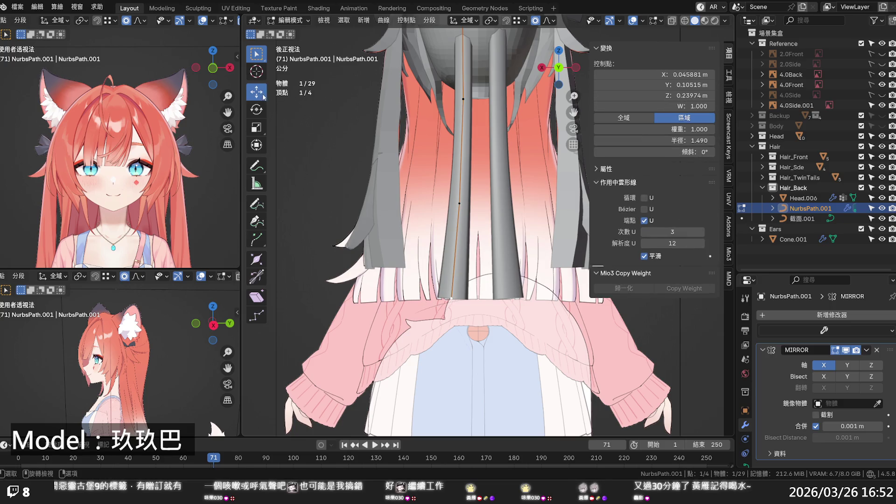
Nudge strand points along X from the back and along Y in right view, then save.
{"action": "left_click", "coordinate": [262, 95]}
{"action": "left_click_drag", "start_coordinate": [413, 298], "coordinate": [451, 281]}
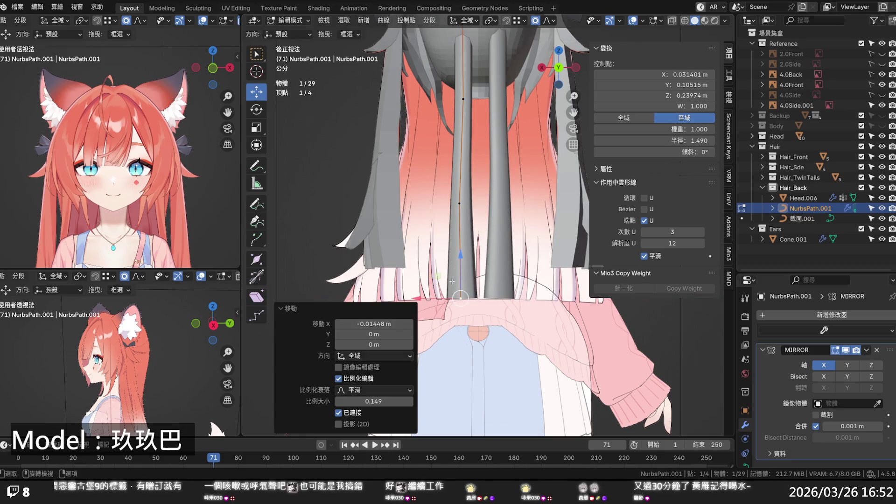
{"action": "key", "text": "KP_3"}
{"action": "left_click", "coordinate": [335, 289]}
{"action": "left_click_drag", "start_coordinate": [368, 290], "coordinate": [351, 290]}
{"action": "key", "text": "alt+a"}
{"action": "middle_click_drag", "start_coordinate": [338, 384], "coordinate": [342, 330], "text": "shift"}
{"action": "left_click_drag", "start_coordinate": [343, 290], "coordinate": [344, 290]}
{"action": "key", "text": "alt+a"}
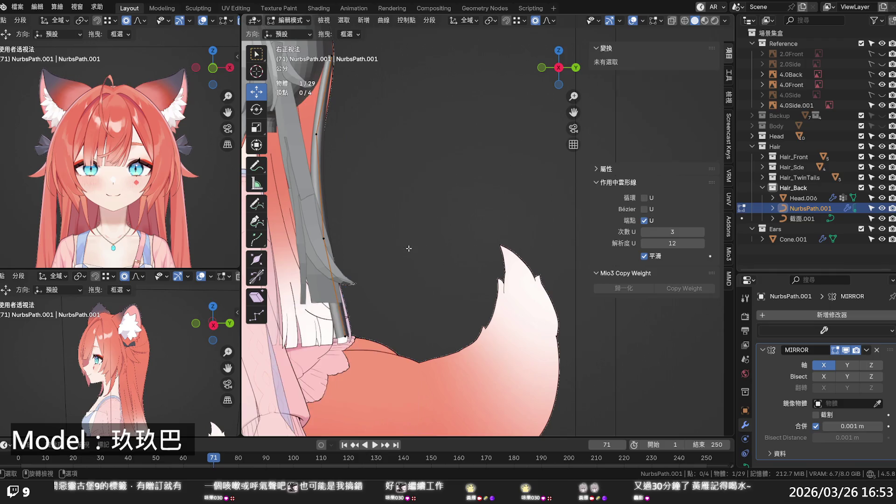
{"action": "scroll", "coordinate": [401, 246], "scroll_direction": "up", "scroll_amount": 1}
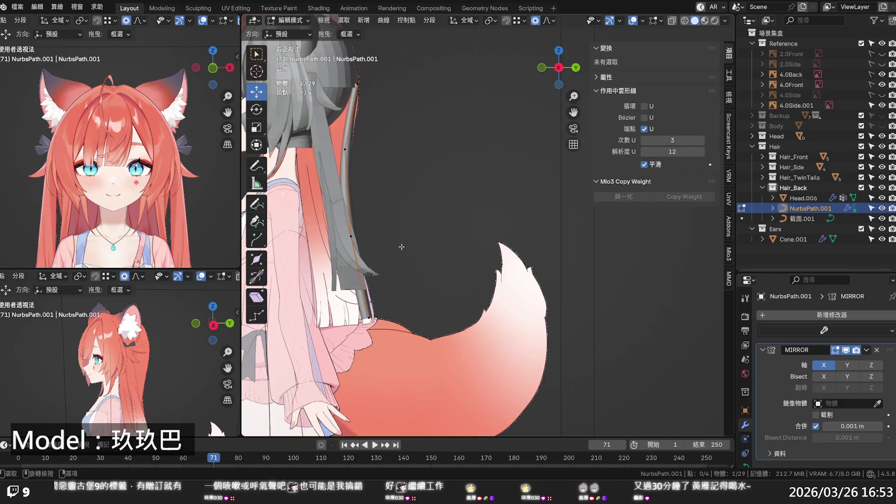
{"action": "key", "text": "ctrl+s"}
In X-ray back view, raise the upper control points' radii to 1.690 and 1.710.
{"action": "mouse_move", "coordinate": [420, 236]}
{"action": "middle_mouse_down"}
{"action": "mouse_move", "coordinate": [305, 239]}
{"action": "mouse_move", "coordinate": [326, 233]}
{"action": "middle_mouse_up"}
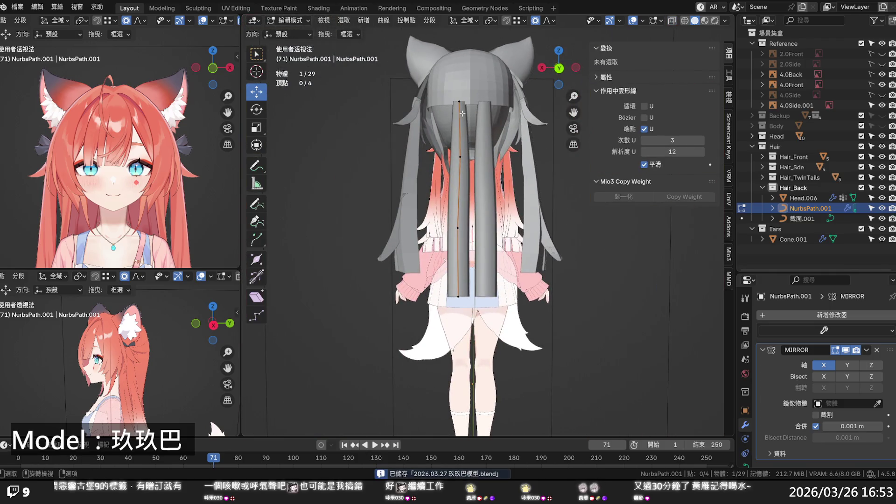
{"action": "scroll", "coordinate": [436, 188], "scroll_direction": "up", "scroll_amount": 1}
{"action": "scroll", "coordinate": [435, 188], "scroll_direction": "up", "scroll_amount": 2}
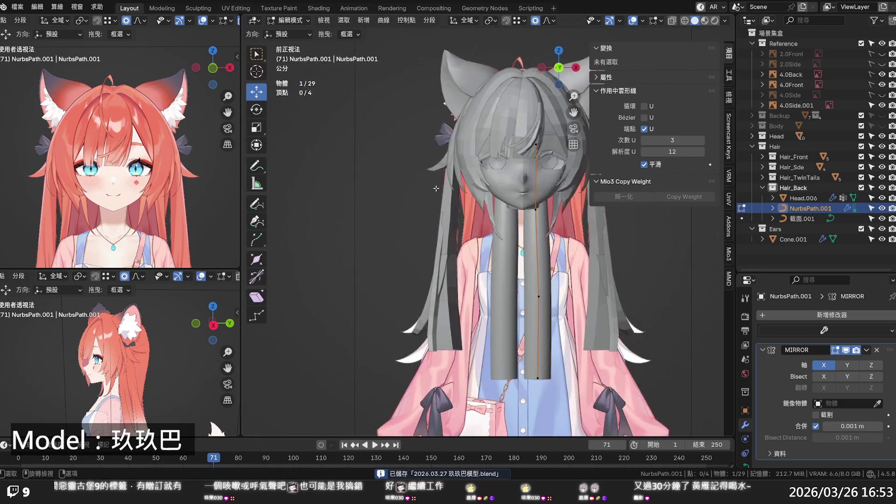
{"action": "key", "text": "ctrl+KP_1"}
{"action": "key", "text": "alt+z"}
{"action": "scroll", "coordinate": [384, 138], "scroll_direction": "up", "scroll_amount": 3}
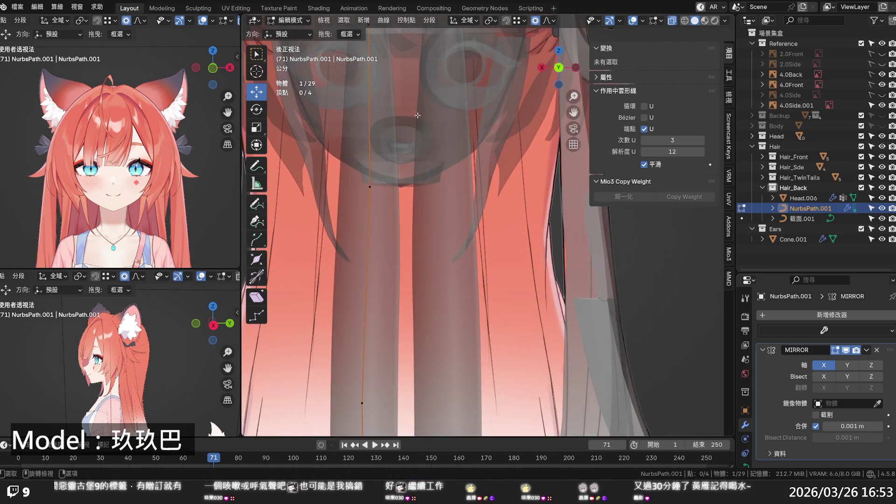
{"action": "left_click_drag", "start_coordinate": [682, 140], "coordinate": [737, 140]}
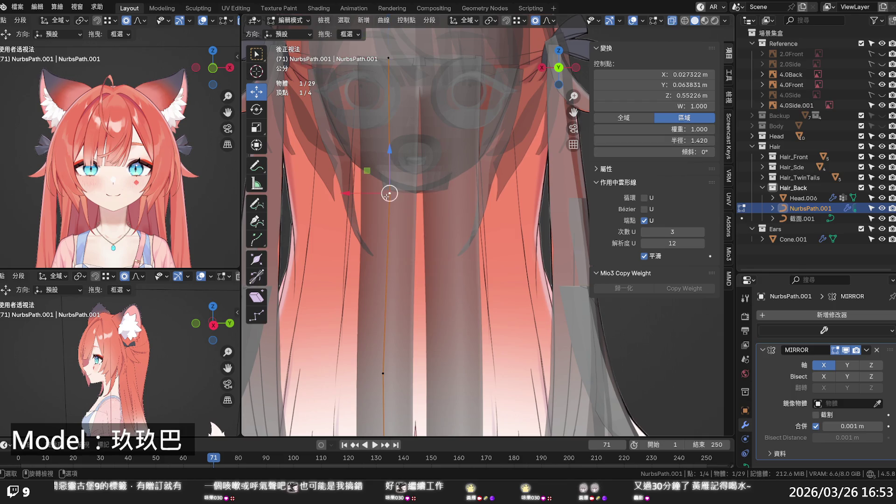
{"action": "key", "text": "alt+s"}
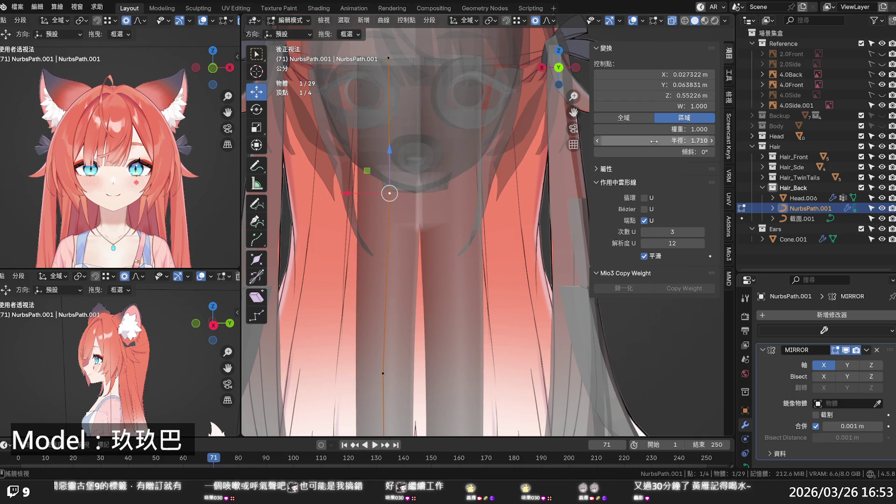
{"action": "left_click", "coordinate": [415, 232]}
{"action": "key", "text": "alt+z"}
{"action": "scroll", "coordinate": [415, 233], "scroll_direction": "down", "scroll_amount": 4}
{"action": "scroll", "coordinate": [445, 242], "scroll_direction": "down", "scroll_amount": 2}
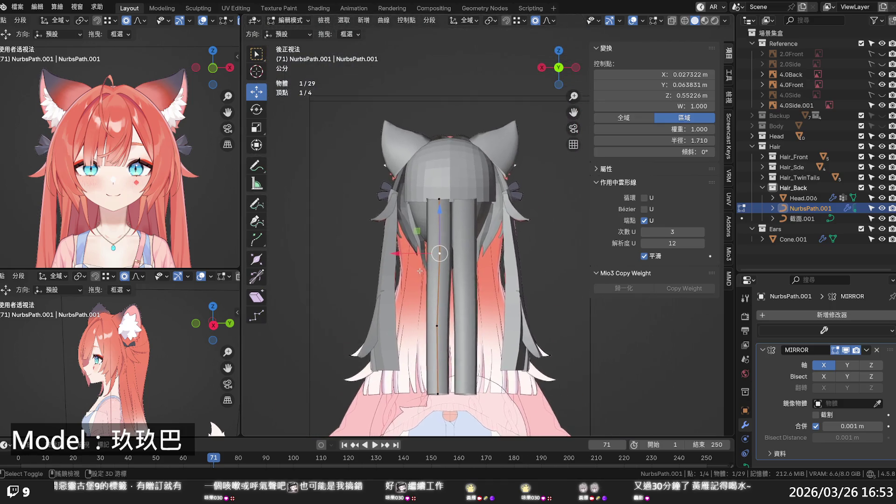
Shift one strand control point slightly along Y from the side, then save the file.
{"action": "mouse_move", "coordinate": [445, 242]}
{"action": "middle_mouse_down"}
{"action": "mouse_move", "coordinate": [578, 275]}
{"action": "mouse_move", "coordinate": [560, 271]}
{"action": "middle_mouse_up"}
{"action": "left_click", "coordinate": [327, 244]}
{"action": "left_click_drag", "start_coordinate": [368, 239], "coordinate": [376, 238]}
{"action": "key", "text": "alt+a"}
{"action": "middle_click_drag", "start_coordinate": [376, 238], "coordinate": [267, 183]}
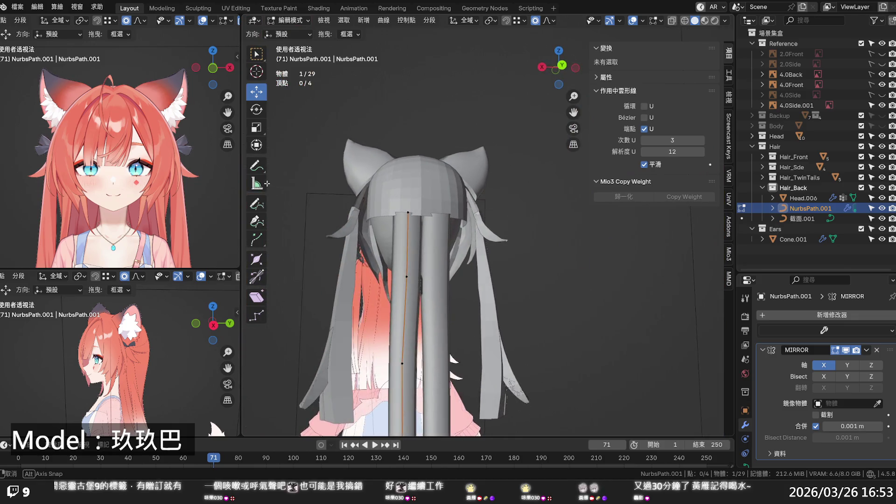
{"action": "scroll", "coordinate": [304, 166], "scroll_direction": "down", "scroll_amount": 4}
{"action": "mouse_move", "coordinate": [485, 206]}
{"action": "middle_mouse_down"}
{"action": "mouse_move", "coordinate": [429, 238]}
{"action": "mouse_move", "coordinate": [446, 236]}
{"action": "middle_mouse_up"}
{"action": "key", "text": "ctrl+s"}
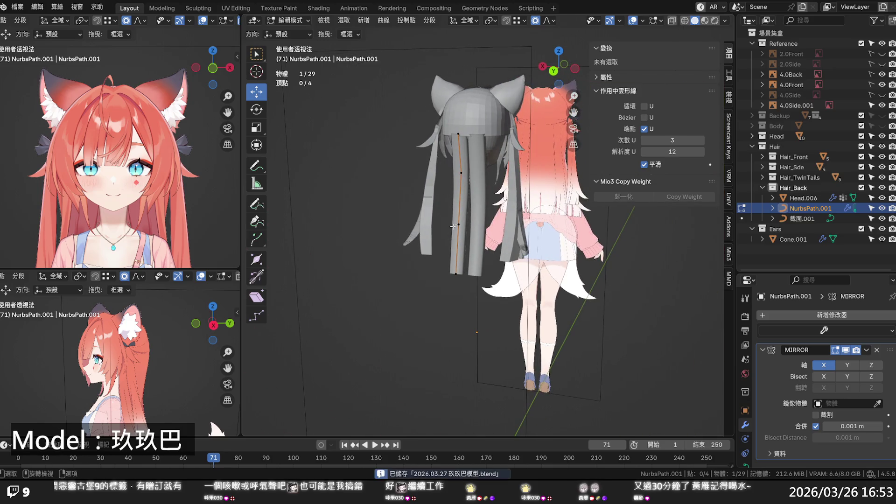
Lower the second control point along Z, nudge another point, save again, and select all points.
{"action": "scroll", "coordinate": [445, 236], "scroll_direction": "up", "scroll_amount": 3}
{"action": "scroll", "coordinate": [447, 232], "scroll_direction": "up", "scroll_amount": 1}
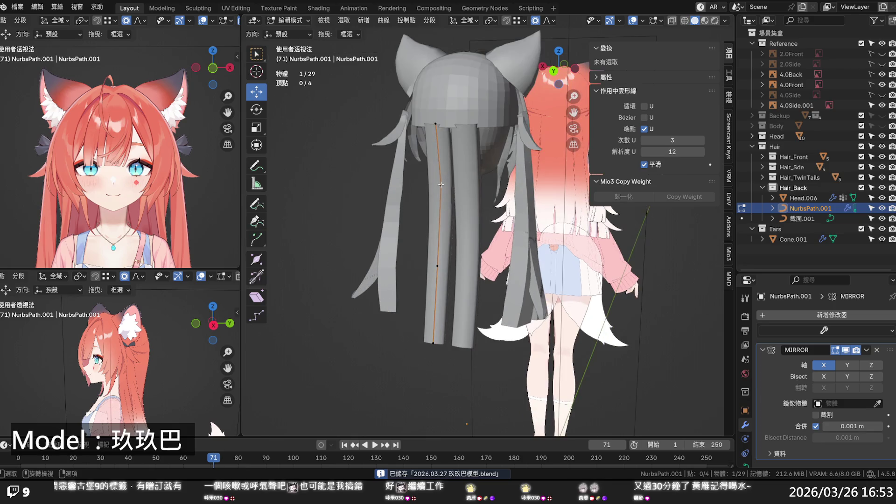
{"action": "left_click", "coordinate": [440, 186]}
{"action": "left_click_drag", "start_coordinate": [441, 162], "coordinate": [441, 171]}
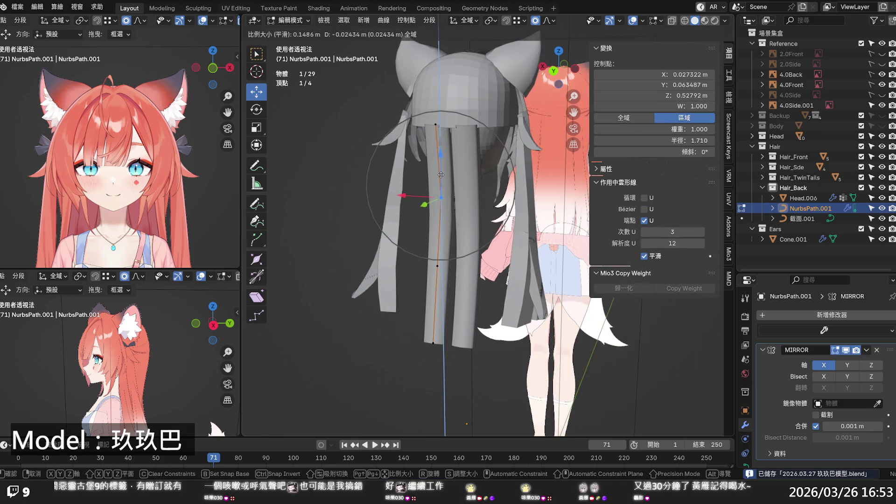
{"action": "left_click", "coordinate": [440, 175]}
{"action": "left_click", "coordinate": [437, 271]}
{"action": "left_click", "coordinate": [436, 266]}
{"action": "left_click_drag", "start_coordinate": [437, 266], "coordinate": [436, 274]}
{"action": "left_click", "coordinate": [495, 259]}
{"action": "mouse_move", "coordinate": [495, 259]}
{"action": "middle_mouse_down"}
{"action": "mouse_move", "coordinate": [526, 248]}
{"action": "mouse_move", "coordinate": [571, 316]}
{"action": "mouse_move", "coordinate": [654, 298]}
{"action": "mouse_move", "coordinate": [440, 304]}
{"action": "mouse_move", "coordinate": [460, 283]}
{"action": "middle_mouse_up"}
{"action": "key", "text": "ctrl+s"}
{"action": "key", "text": "a"}
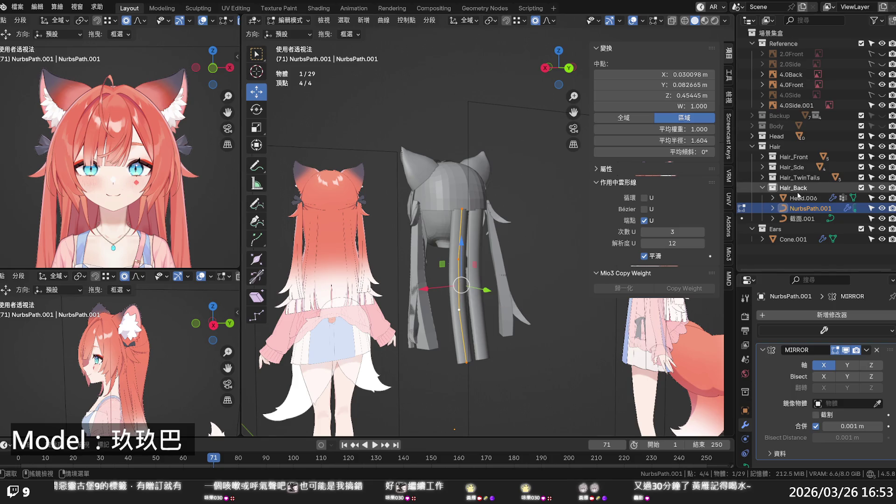
Duplicate the hair strand with Shift+D, offset 0.045 m on X, and check it in X-ray back view.
{"action": "key", "text": "shift+d"}
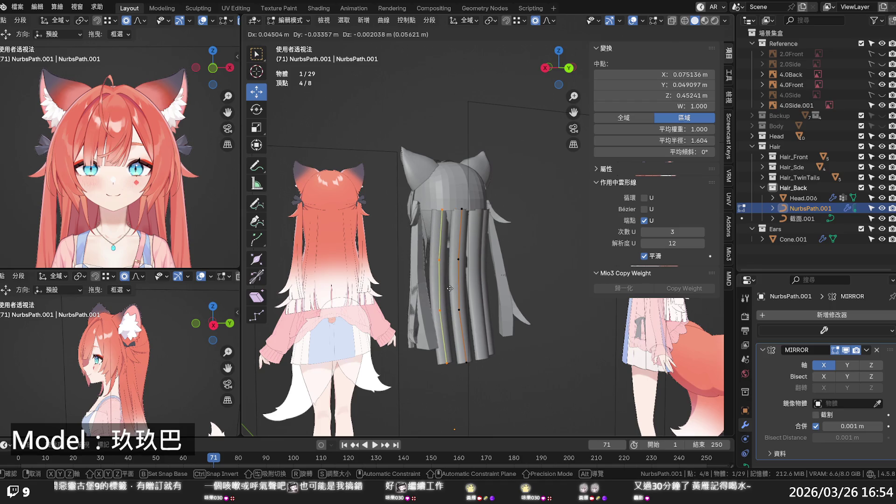
{"action": "left_click", "coordinate": [450, 289]}
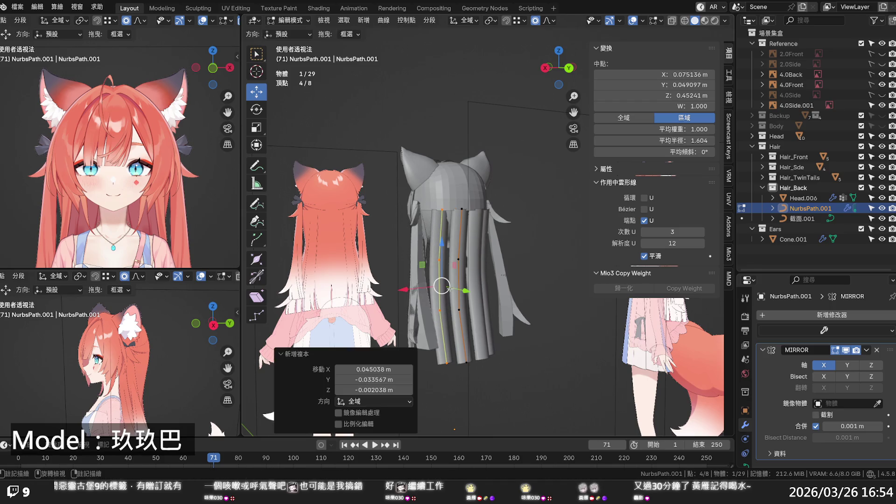
{"action": "key", "text": "KP_1"}
{"action": "key", "text": "ctrl+KP_1"}
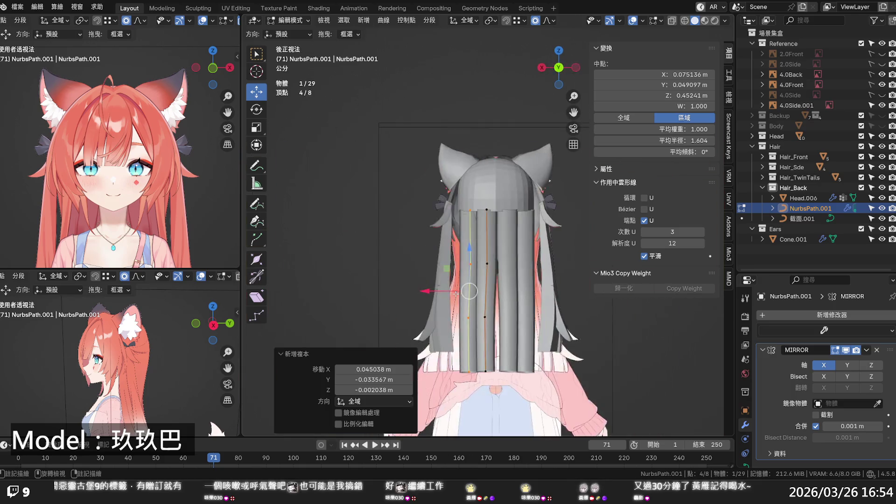
{"action": "key", "text": "alt+z"}
{"action": "scroll", "coordinate": [469, 273], "scroll_direction": "up", "scroll_amount": 1}
{"action": "middle_click_drag", "start_coordinate": [469, 272], "coordinate": [465, 188], "text": "shift"}
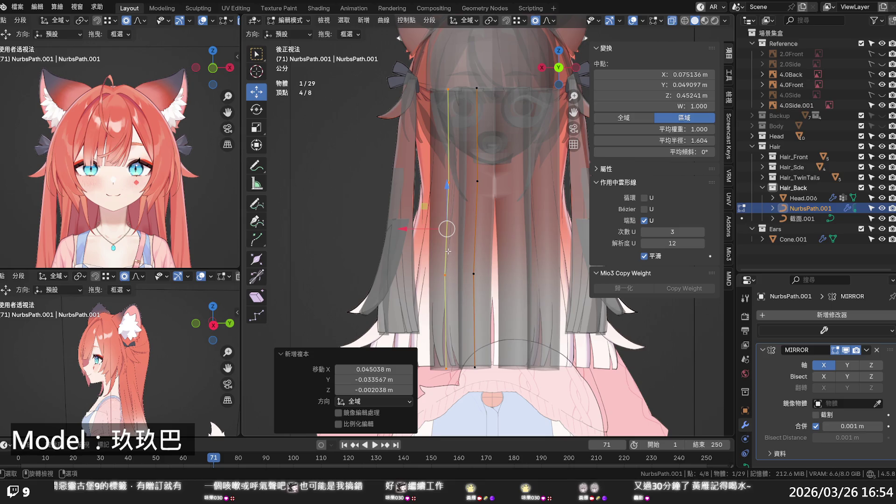
{"action": "key", "text": "alt+a"}
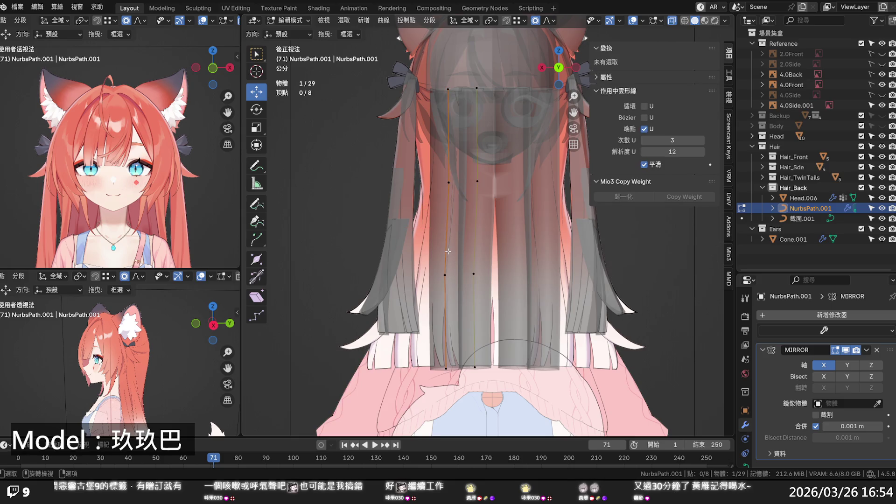
Select the whole left strand and set its Mean Tilt to -58.4°.
{"action": "left_click", "coordinate": [445, 276]}
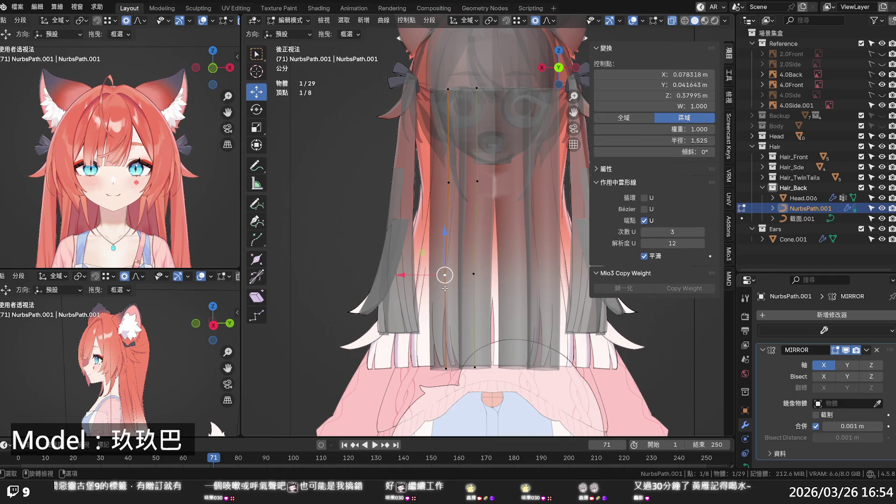
{"action": "key", "text": "alt"}
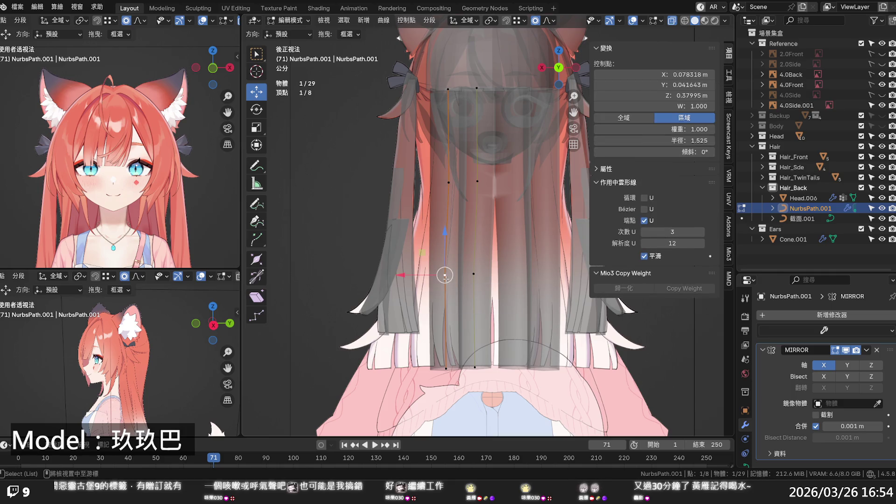
{"action": "left_click", "coordinate": [448, 182]}
{"action": "key", "text": "l"}
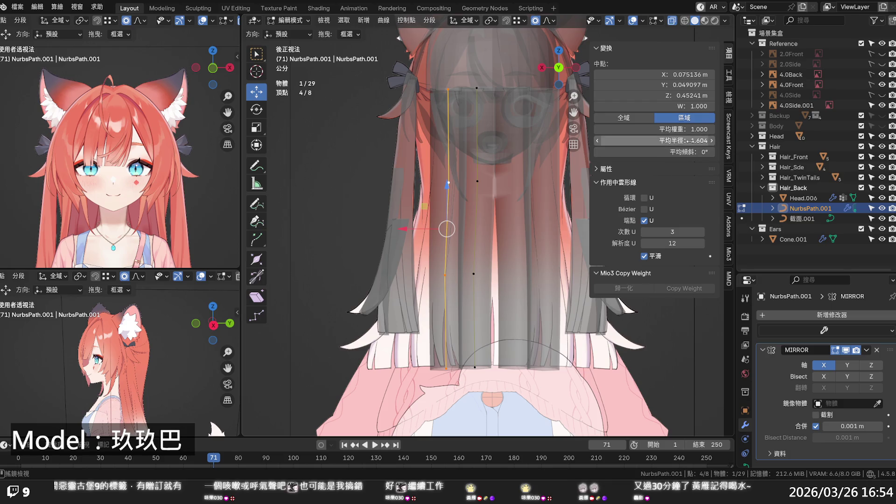
{"action": "left_click_drag", "start_coordinate": [683, 151], "coordinate": [636, 151]}
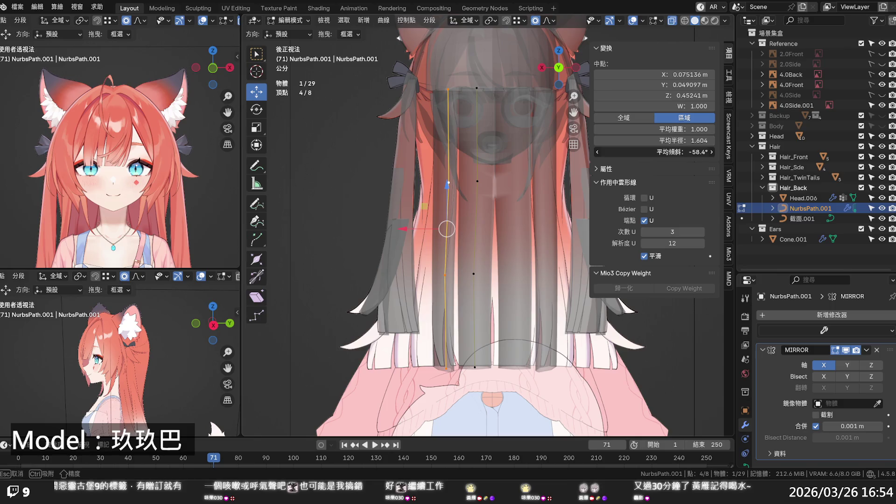
{"action": "left_click_drag", "start_coordinate": [637, 152], "coordinate": [637, 152]}
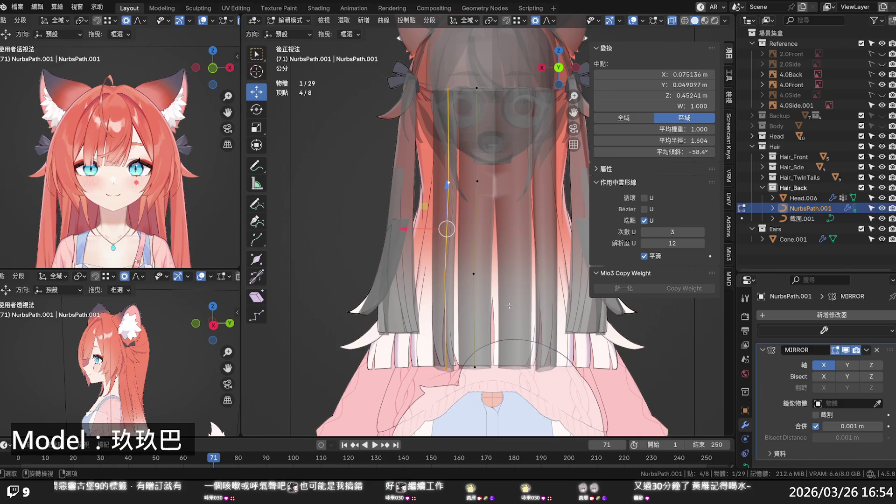
Nudge several control points sideways and raise the bottom point with proportional falloff, undoing the last move.
{"action": "left_click", "coordinate": [474, 273]}
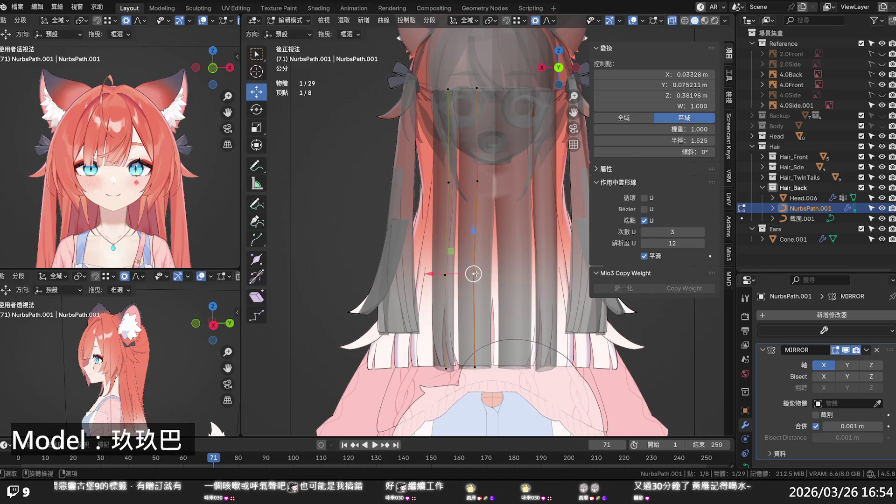
{"action": "left_click", "coordinate": [445, 274]}
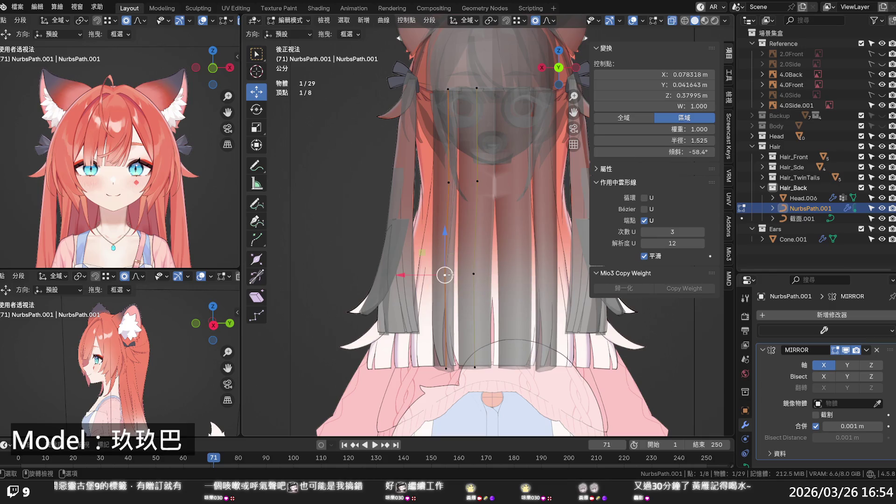
{"action": "left_click_drag", "start_coordinate": [427, 277], "coordinate": [423, 268]}
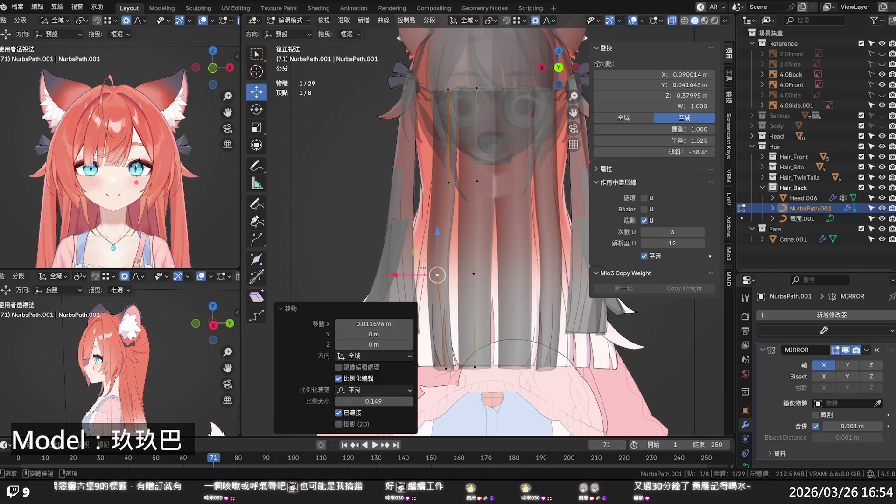
{"action": "left_click", "coordinate": [449, 183]}
{"action": "left_click_drag", "start_coordinate": [427, 183], "coordinate": [422, 182]}
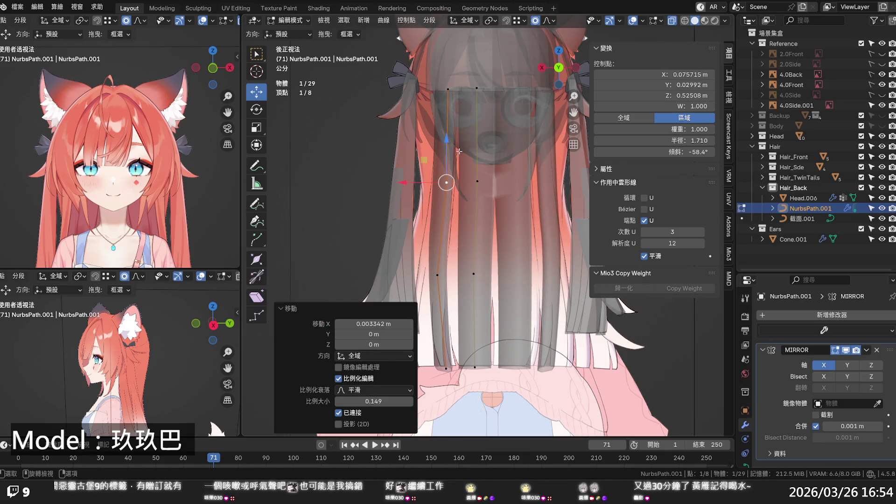
{"action": "left_click", "coordinate": [473, 274]}
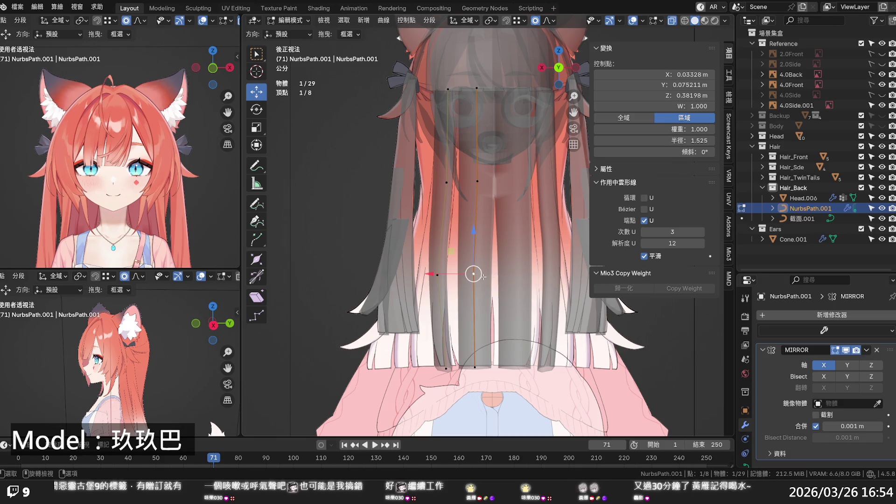
{"action": "left_click_drag", "start_coordinate": [442, 275], "coordinate": [447, 276]}
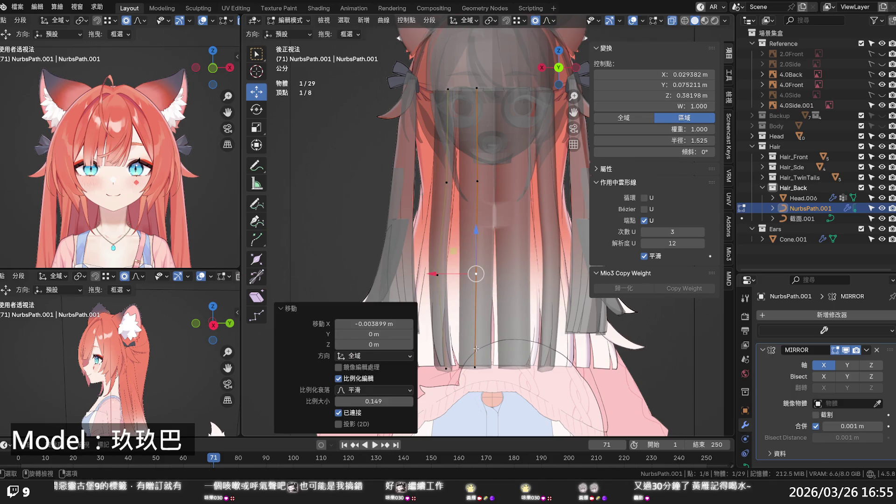
{"action": "left_click", "coordinate": [475, 366]}
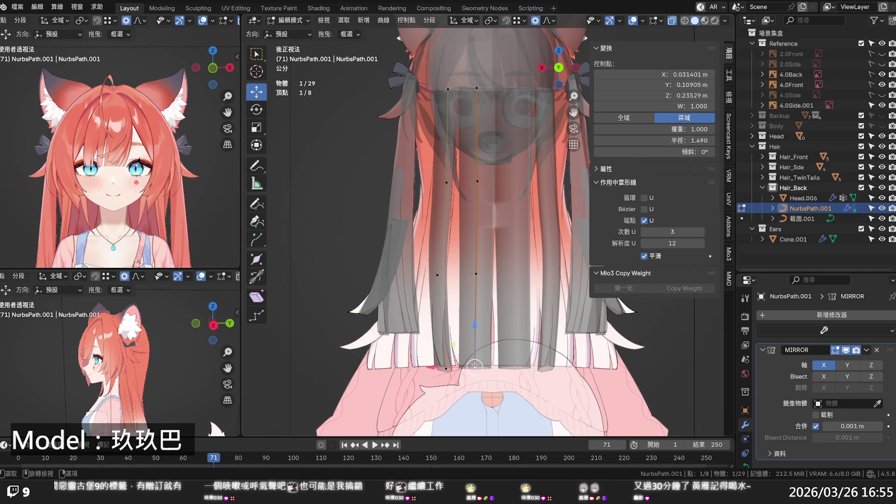
{"action": "left_click_drag", "start_coordinate": [476, 349], "coordinate": [475, 341]}
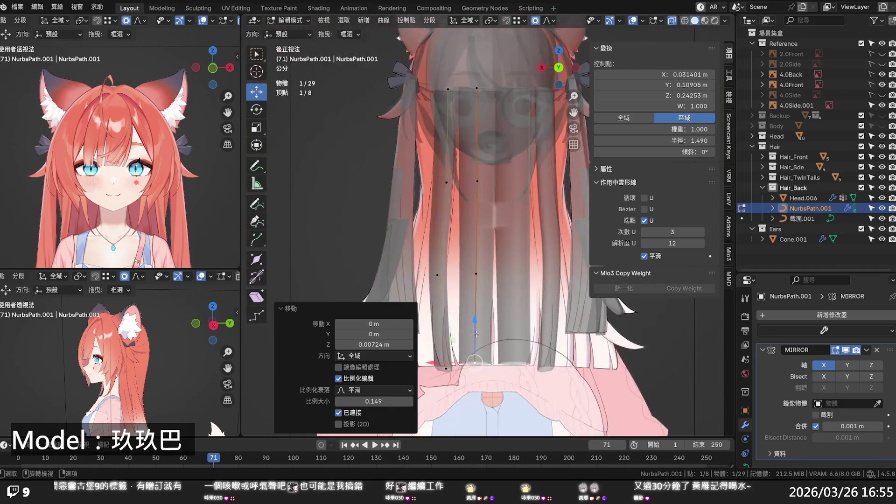
{"action": "key", "text": "alt+z"}
{"action": "mouse_move", "coordinate": [475, 332]}
{"action": "middle_mouse_down", "text": "shift"}
{"action": "mouse_move", "coordinate": [478, 234]}
{"action": "mouse_move", "coordinate": [474, 273]}
{"action": "middle_mouse_up", "text": "shift"}
{"action": "key", "text": "ctrl+z"}
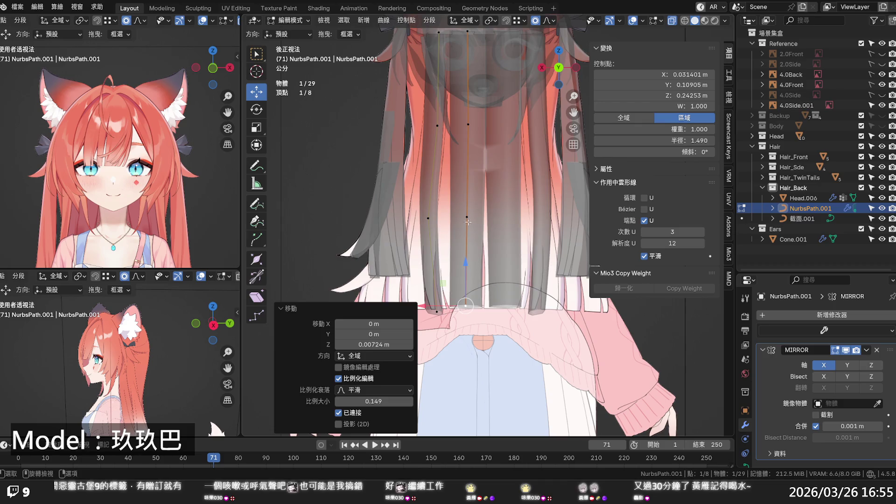
Move control points along X with G X, sliding one sideways with smooth falloff.
{"action": "key", "text": "g"}
{"action": "key", "text": "x"}
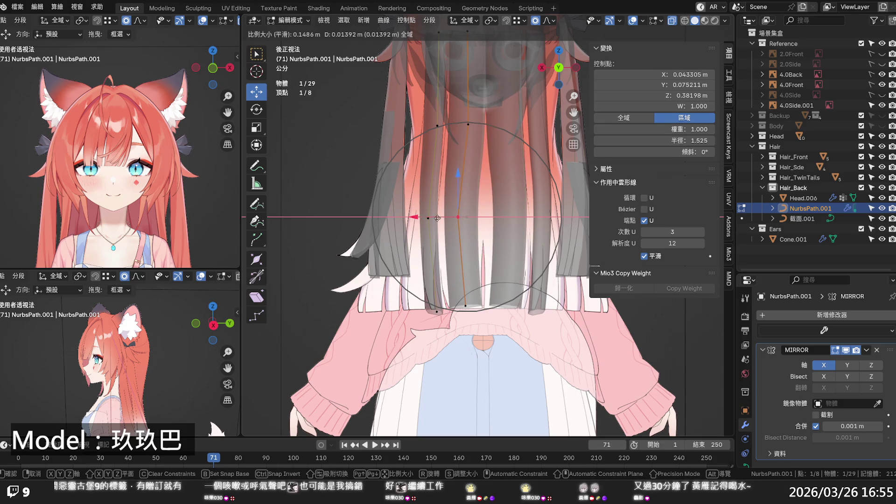
{"action": "left_click", "coordinate": [437, 218]}
{"action": "scroll", "coordinate": [447, 245], "scroll_direction": "down", "scroll_amount": 4}
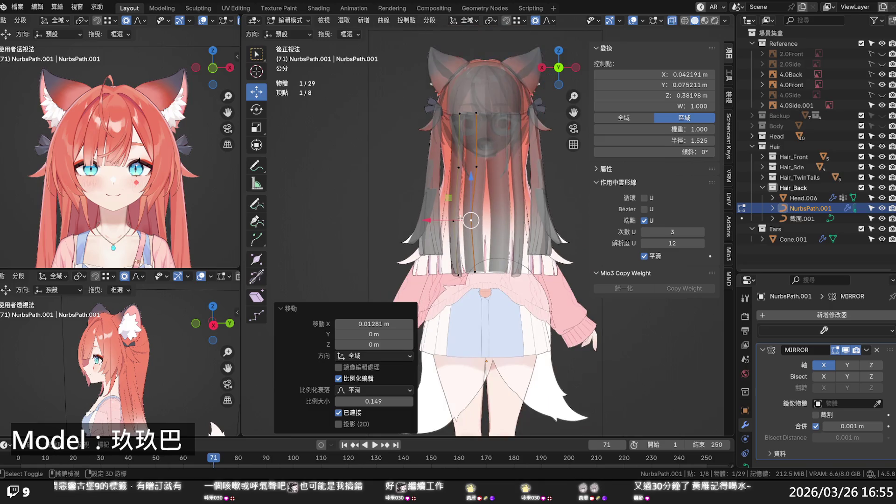
{"action": "scroll", "coordinate": [446, 244], "scroll_direction": "up", "scroll_amount": 2}
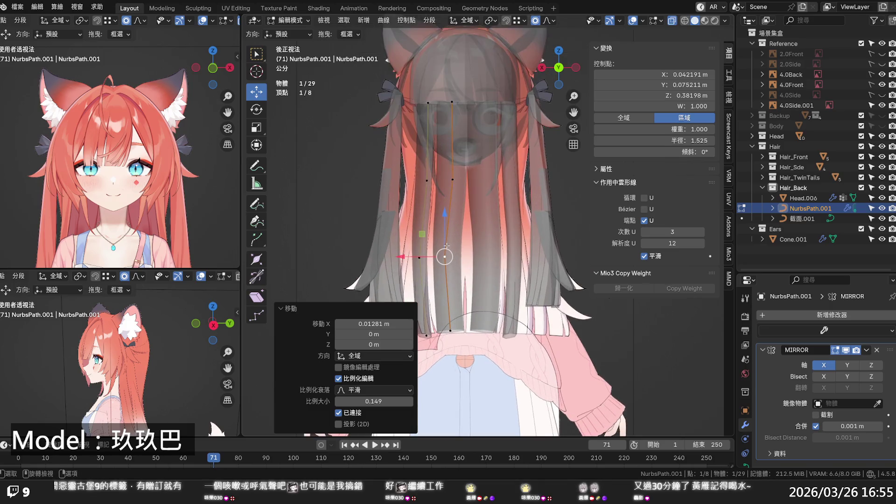
{"action": "scroll", "coordinate": [420, 258], "scroll_direction": "up", "scroll_amount": 1}
{"action": "key", "text": "g"}
{"action": "key", "text": "x"}
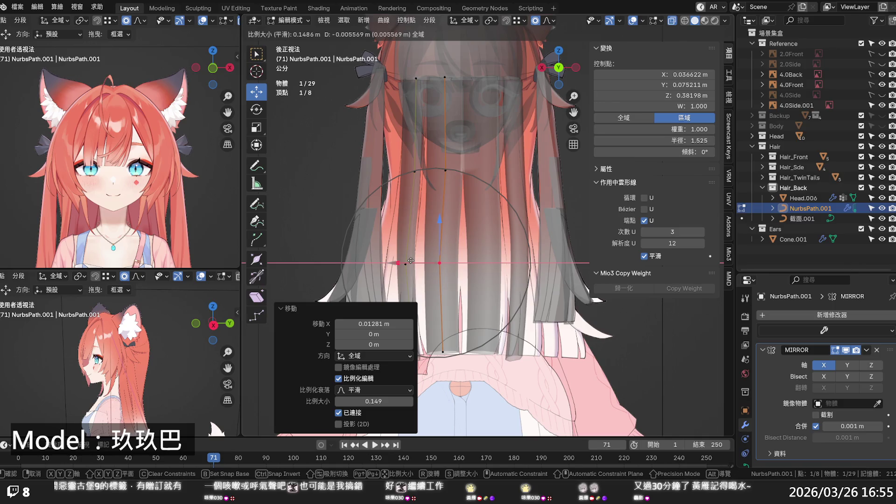
{"action": "left_click", "coordinate": [410, 260]}
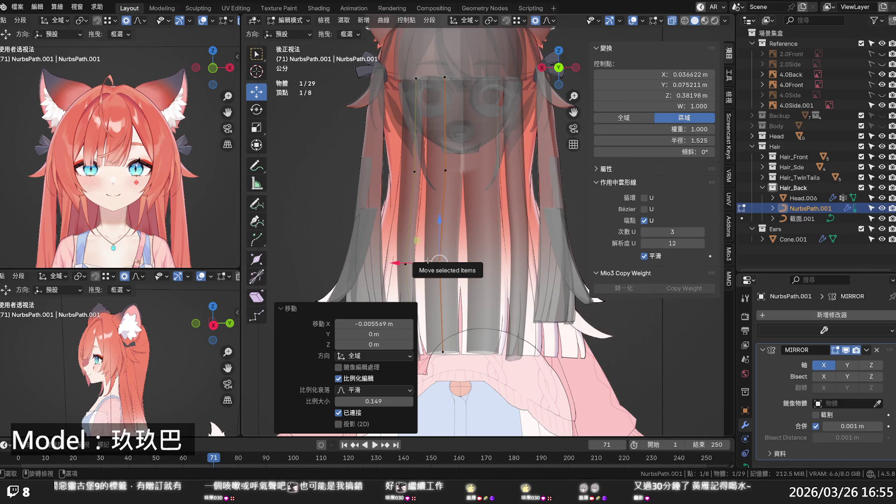
{"action": "left_click_drag", "start_coordinate": [412, 265], "coordinate": [418, 264]}
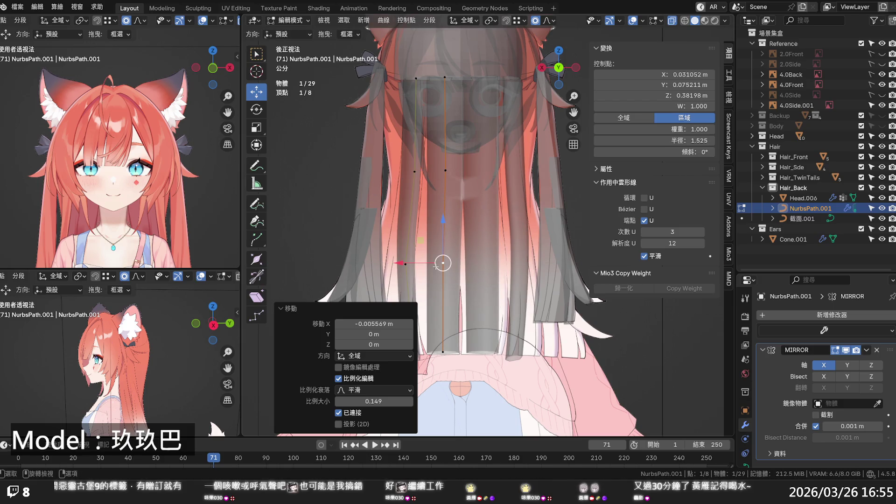
Shift the top control point and another point slightly along X, then view the model from behind.
{"action": "left_click", "coordinate": [414, 358]}
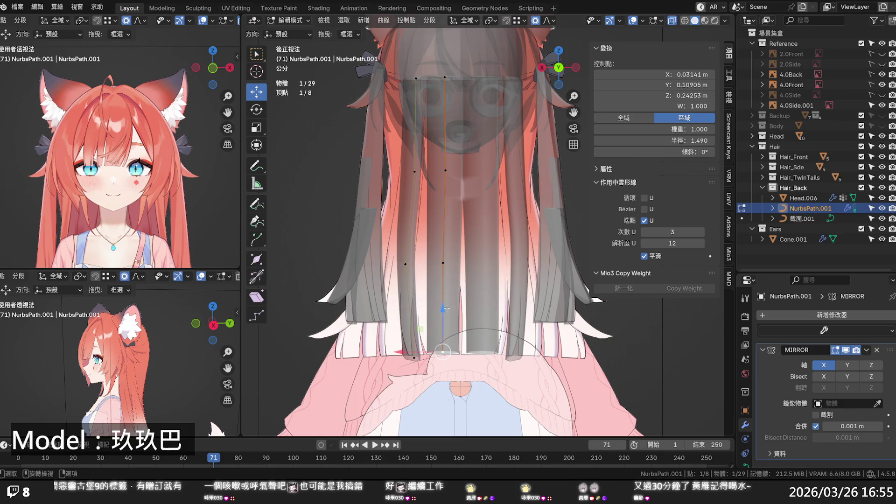
{"action": "left_click", "coordinate": [446, 78]}
{"action": "key", "text": "g"}
{"action": "key", "text": "x"}
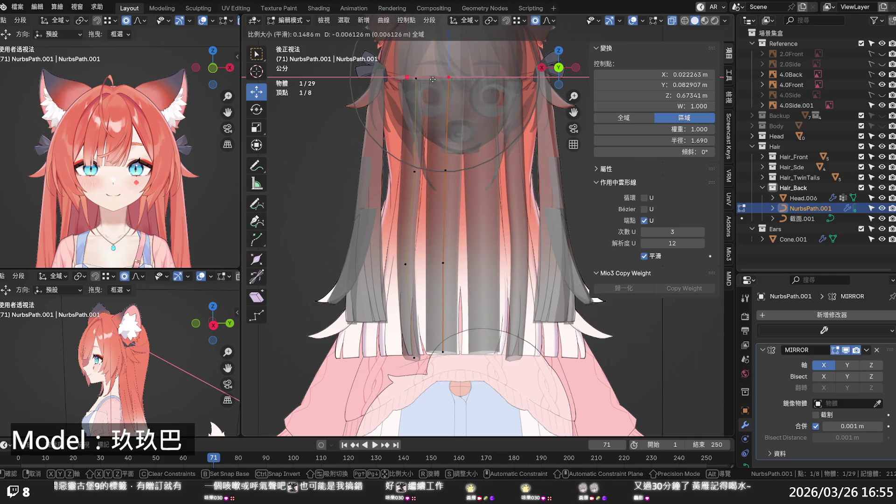
{"action": "left_click", "coordinate": [429, 81]}
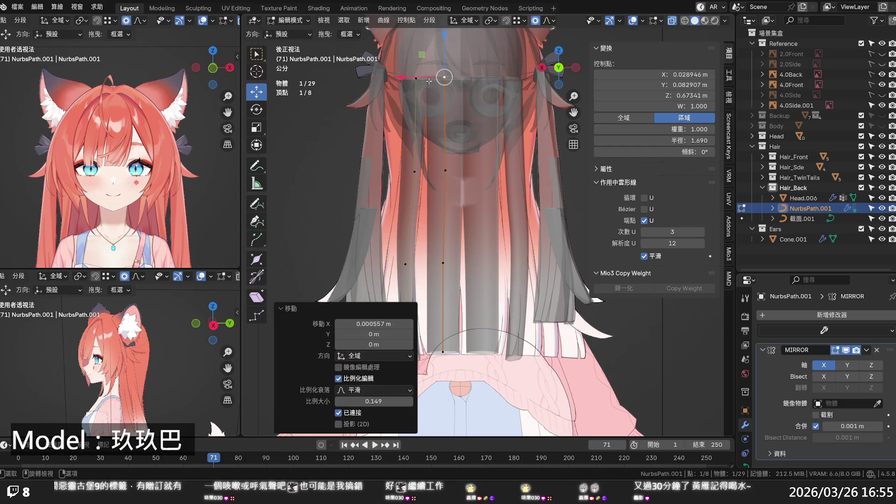
{"action": "left_click", "coordinate": [444, 263]}
{"action": "key", "text": "g"}
{"action": "key", "text": "x"}
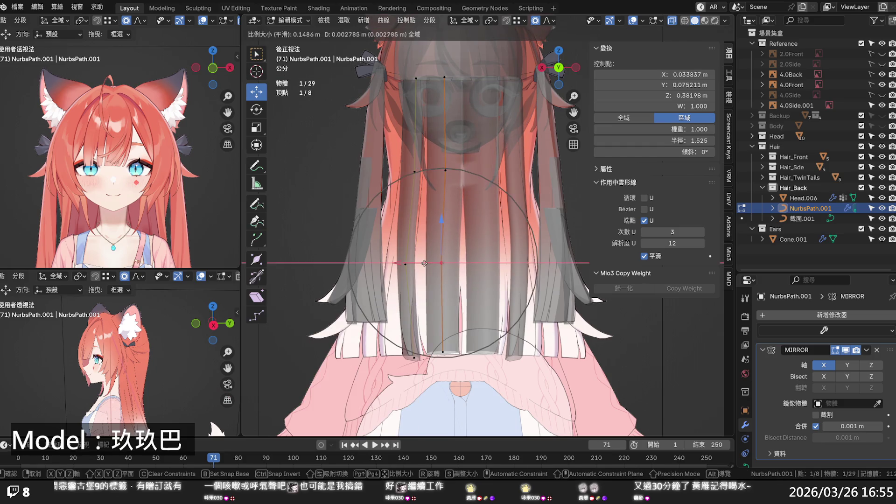
{"action": "left_click", "coordinate": [424, 263]}
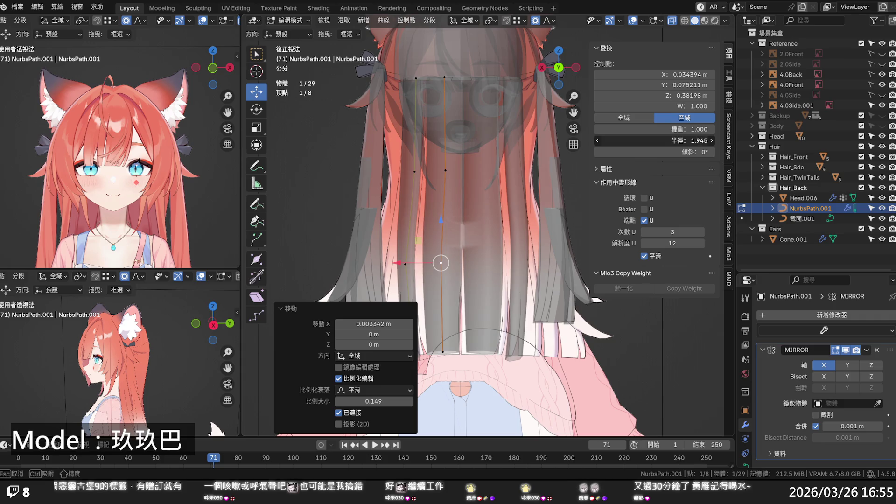
{"action": "scroll", "coordinate": [528, 228], "scroll_direction": "down", "scroll_amount": 4}
{"action": "mouse_move", "coordinate": [513, 233]}
{"action": "middle_mouse_down"}
{"action": "mouse_move", "coordinate": [528, 228]}
{"action": "mouse_move", "coordinate": [243, 212]}
{"action": "mouse_move", "coordinate": [714, 216]}
{"action": "mouse_move", "coordinate": [505, 242]}
{"action": "mouse_move", "coordinate": [483, 228]}
{"action": "mouse_move", "coordinate": [348, 245]}
{"action": "mouse_move", "coordinate": [362, 299]}
{"action": "mouse_move", "coordinate": [387, 211]}
{"action": "mouse_move", "coordinate": [410, 265]}
{"action": "middle_mouse_up"}
{"action": "scroll", "coordinate": [396, 223], "scroll_direction": "up", "scroll_amount": 3}
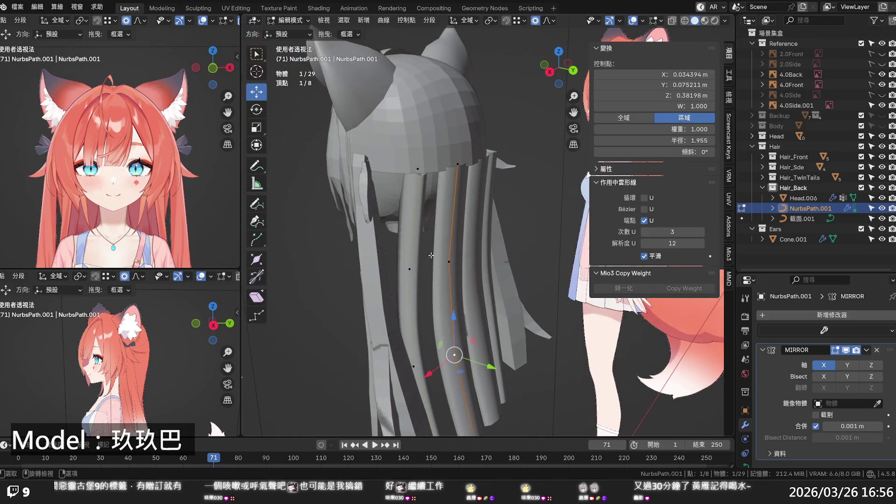
Select the left strand with Ctrl+L and set its Mean Tilt to -123°.
{"action": "left_click", "coordinate": [411, 270]}
{"action": "key", "text": "ctrl+l"}
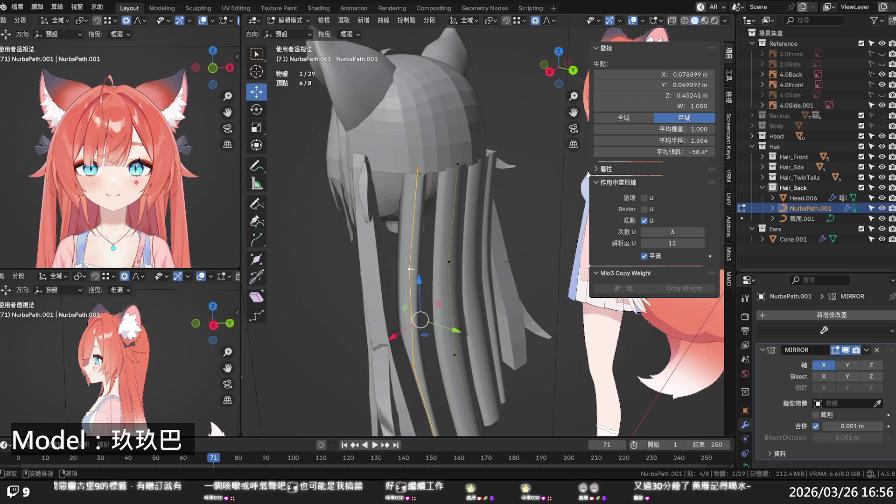
{"action": "left_click_drag", "start_coordinate": [676, 153], "coordinate": [646, 152]}
{"action": "middle_click_drag", "start_coordinate": [434, 252], "coordinate": [401, 250]}
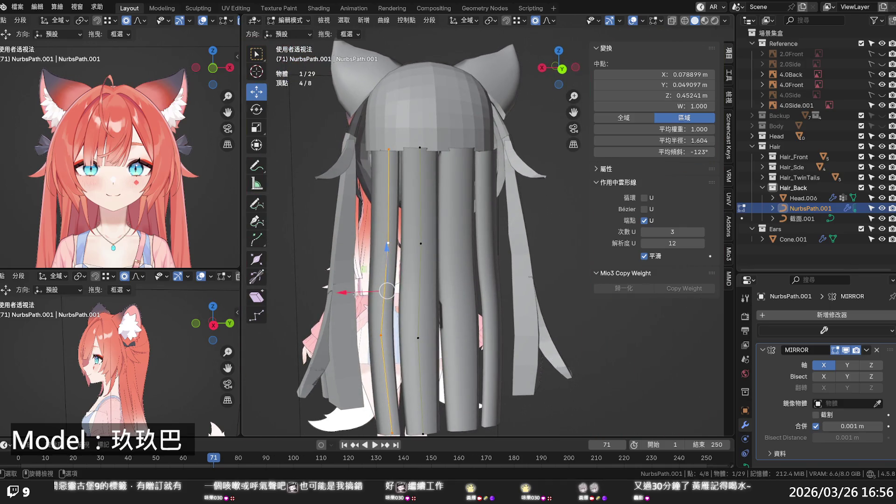
Frame the hair in back orthographic view with X-ray on and deselect all points.
{"action": "key", "text": "KP_1"}
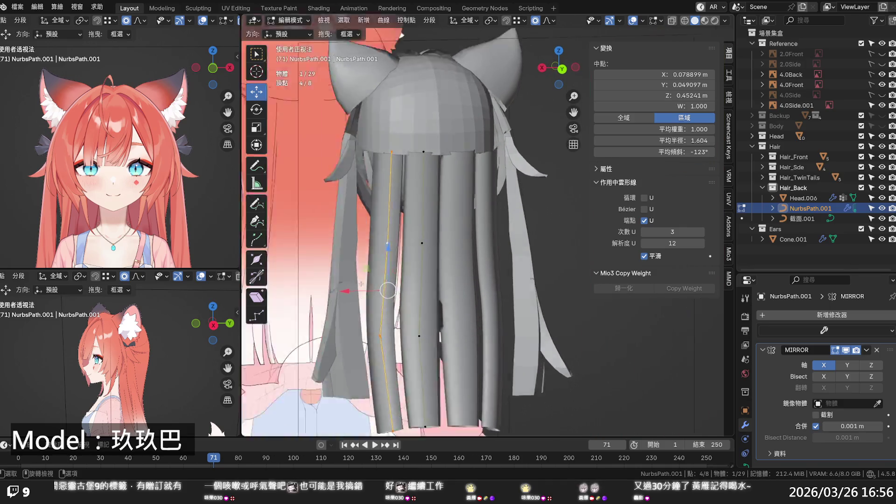
{"action": "key", "text": "ctrl+KP_1"}
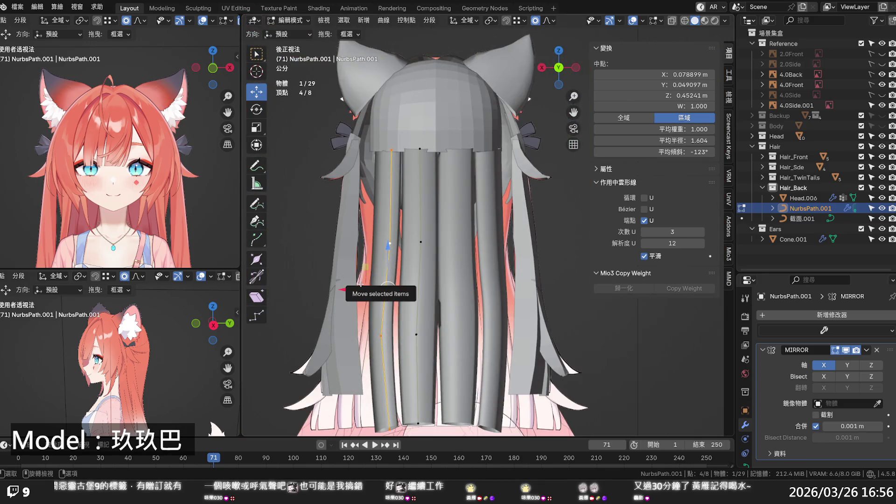
{"action": "scroll", "coordinate": [476, 215], "scroll_direction": "down", "scroll_amount": 1}
{"action": "middle_click_drag", "start_coordinate": [533, 243], "coordinate": [517, 210], "text": "shift"}
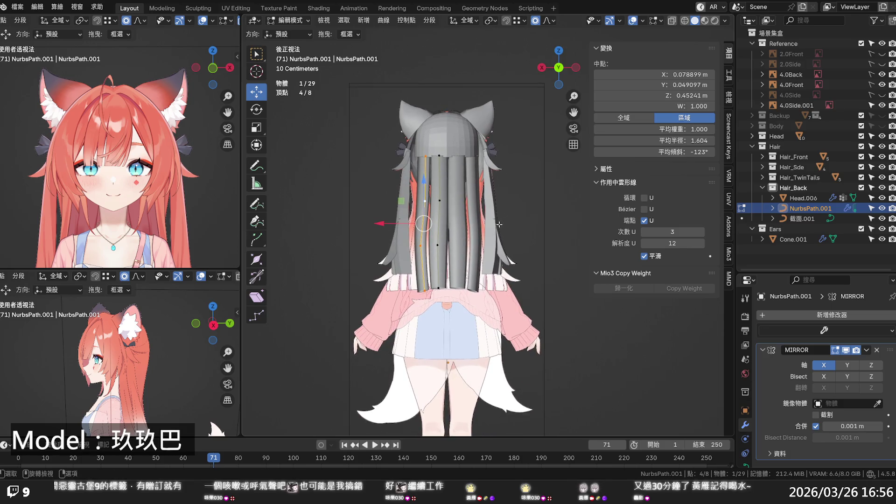
{"action": "middle_click_drag", "start_coordinate": [498, 224], "coordinate": [513, 247], "text": "shift"}
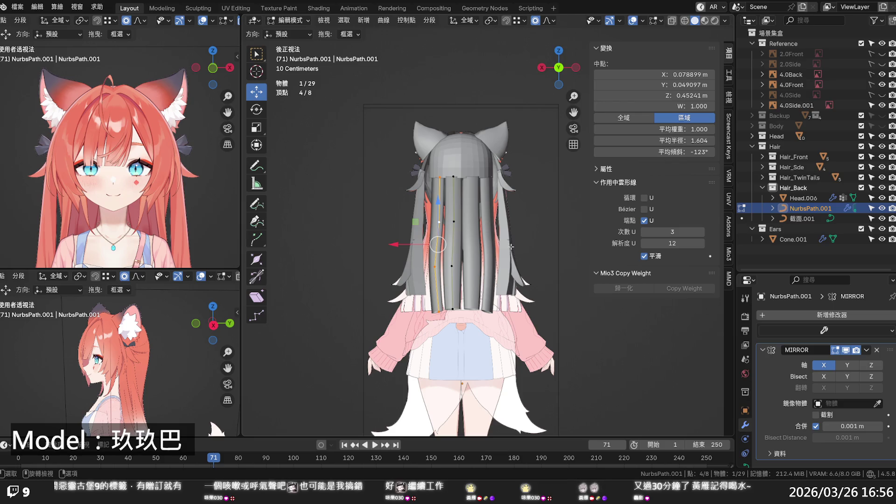
{"action": "key", "text": "alt+z"}
{"action": "left_click", "coordinate": [523, 229]}
{"action": "scroll", "coordinate": [518, 231], "scroll_direction": "up", "scroll_amount": 6}
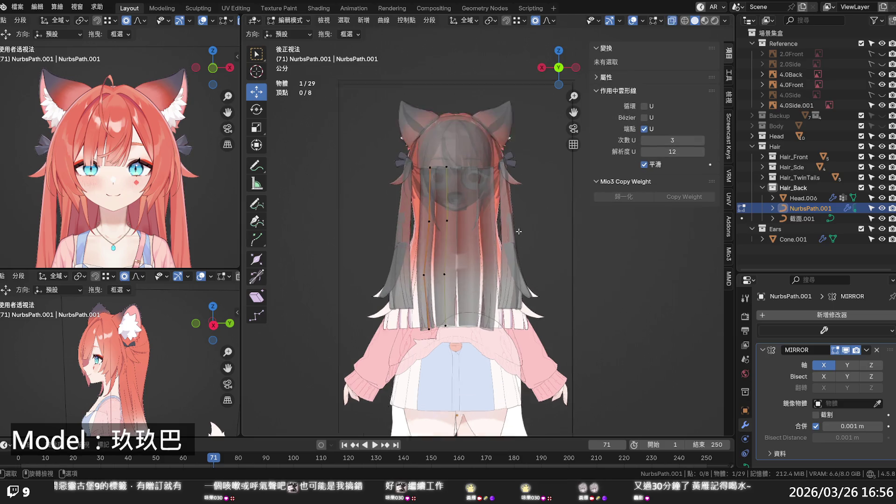
{"action": "scroll", "coordinate": [514, 232], "scroll_direction": "down", "scroll_amount": 3}
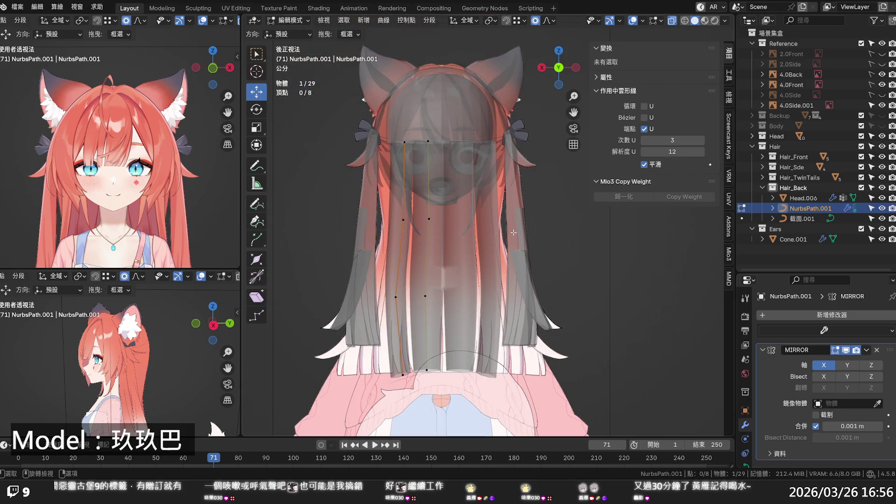
{"action": "scroll", "coordinate": [512, 232], "scroll_direction": "down", "scroll_amount": 3}
{"action": "mouse_move", "coordinate": [513, 233]}
{"action": "middle_mouse_down"}
{"action": "mouse_move", "coordinate": [629, 245]}
{"action": "mouse_move", "coordinate": [604, 251]}
{"action": "middle_mouse_up"}
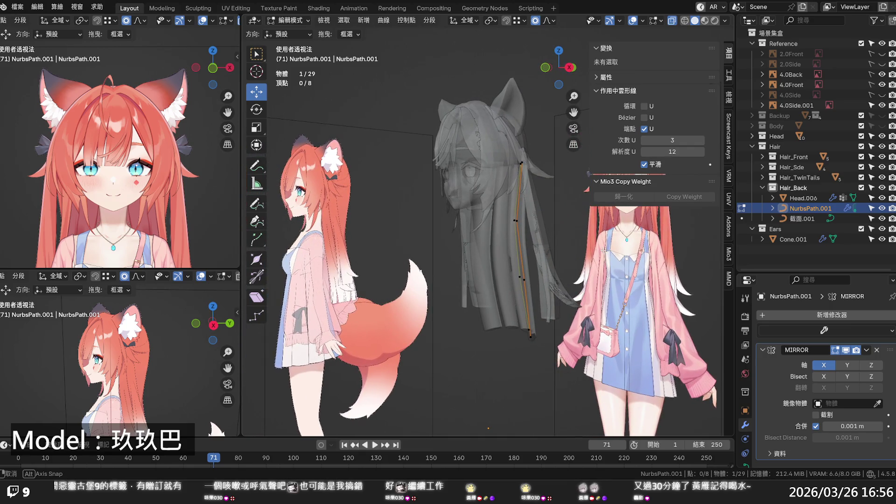
{"action": "middle_click_drag", "start_coordinate": [604, 250], "coordinate": [331, 287]}
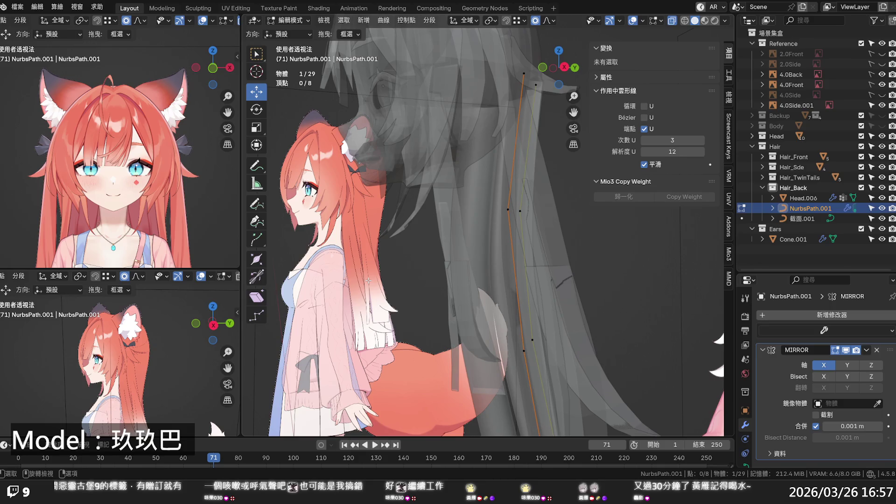
{"action": "scroll", "coordinate": [386, 276], "scroll_direction": "down", "scroll_amount": 4}
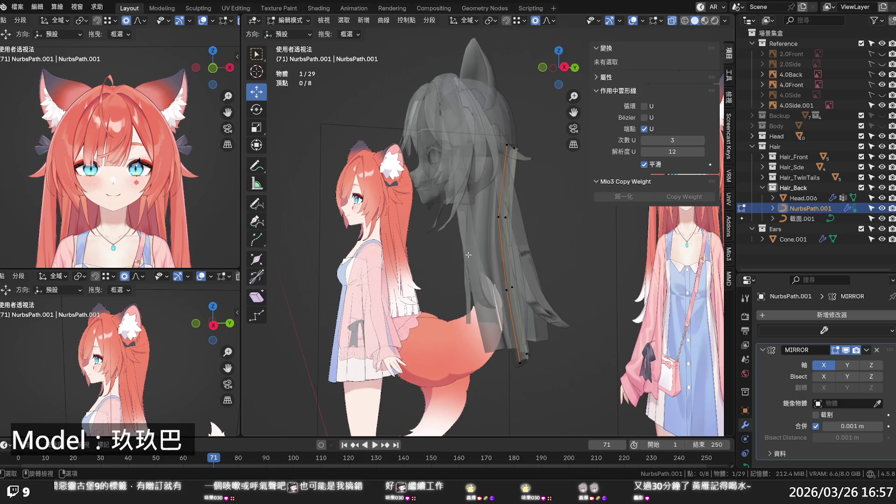
{"action": "key", "text": "KP_1"}
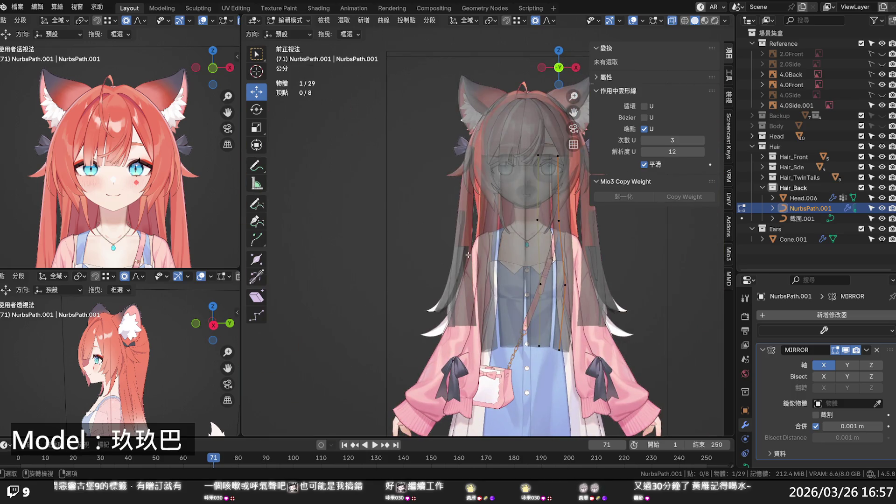
Shift a middle, upper and lower control point along X with G X to match the reference.
{"action": "scroll", "coordinate": [491, 191], "scroll_direction": "up", "scroll_amount": 3}
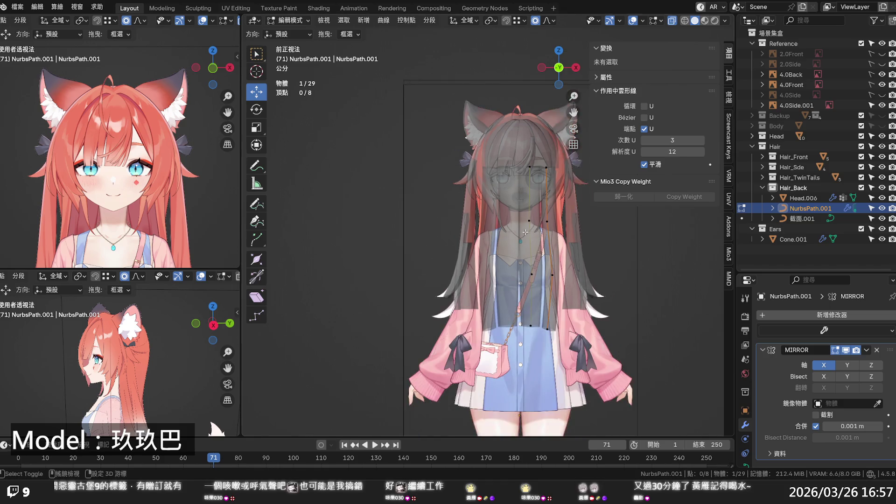
{"action": "left_click", "coordinate": [486, 202]}
{"action": "key", "text": "g"}
{"action": "key", "text": "x"}
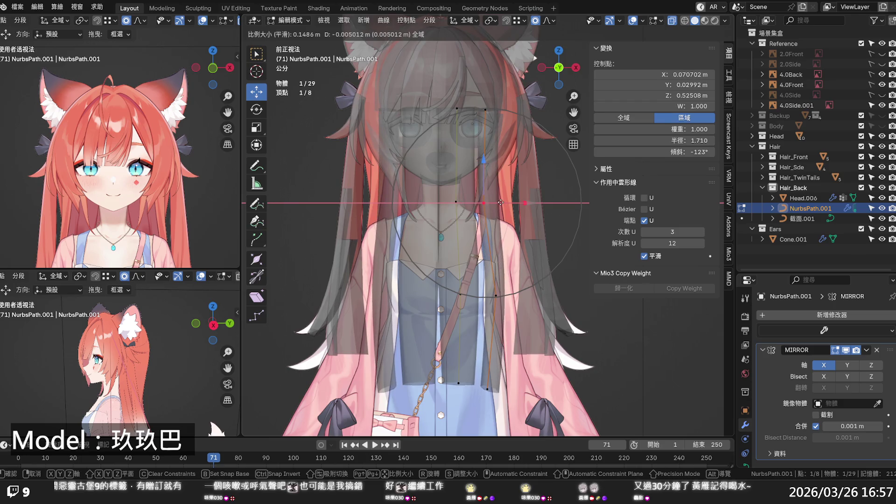
{"action": "left_click", "coordinate": [501, 202]}
{"action": "left_click", "coordinate": [498, 112]}
{"action": "key", "text": "g"}
{"action": "key", "text": "x"}
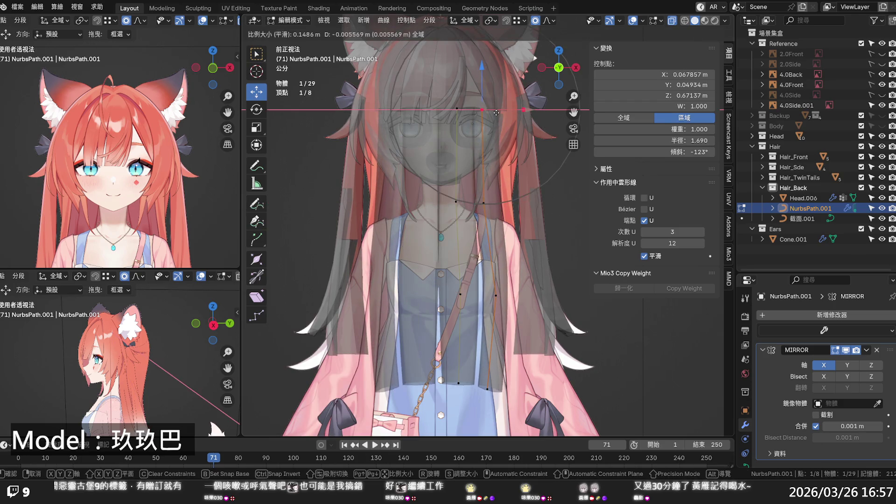
{"action": "left_click", "coordinate": [496, 113]}
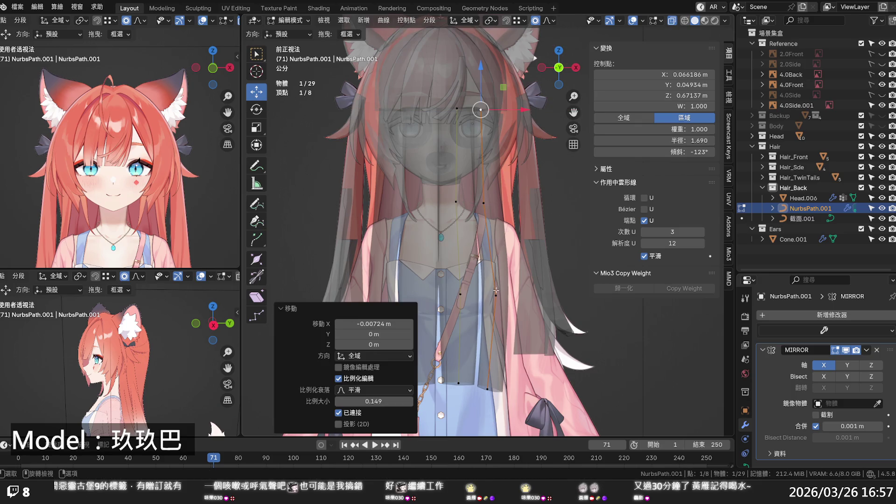
{"action": "left_click", "coordinate": [496, 293]}
{"action": "key", "text": "g"}
{"action": "key", "text": "x"}
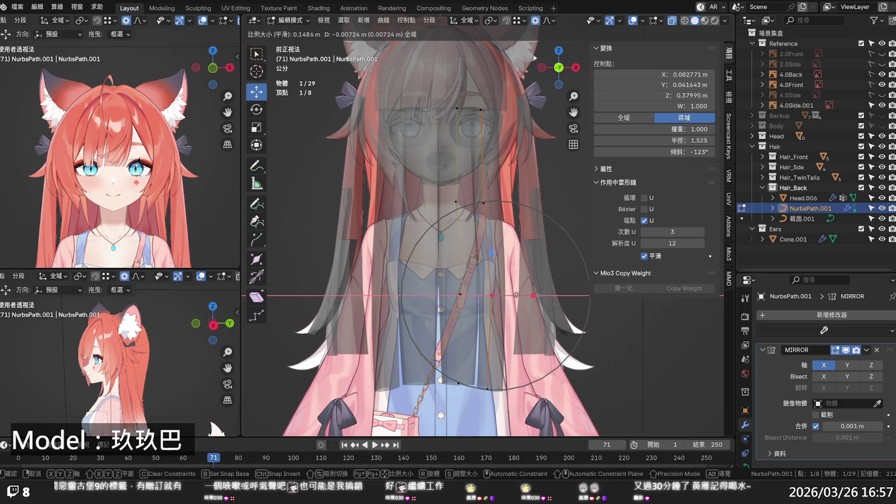
{"action": "left_click", "coordinate": [516, 295]}
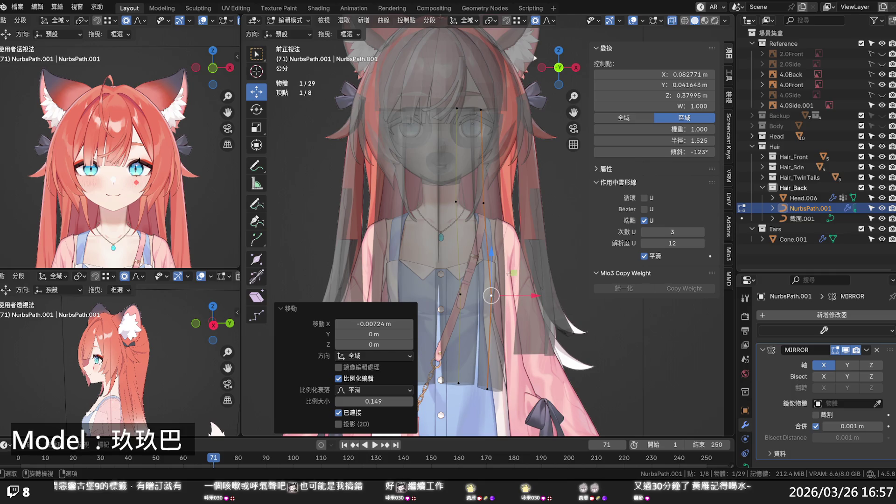
Inspect the strand from a rear three-quarter view, deselect, and save the file.
{"action": "middle_click_drag", "start_coordinate": [495, 262], "coordinate": [306, 271]}
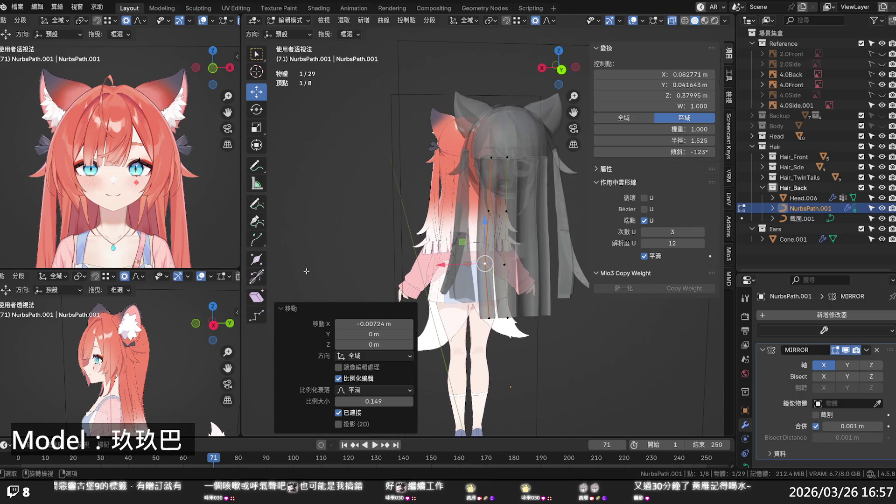
{"action": "left_click", "coordinate": [358, 263]}
{"action": "mouse_move", "coordinate": [448, 299]}
{"action": "middle_mouse_down"}
{"action": "mouse_move", "coordinate": [499, 336]}
{"action": "mouse_move", "coordinate": [556, 274]}
{"action": "mouse_move", "coordinate": [619, 326]}
{"action": "mouse_move", "coordinate": [303, 288]}
{"action": "mouse_move", "coordinate": [335, 291]}
{"action": "middle_mouse_up"}
{"action": "key", "text": "ctrl+s"}
{"action": "middle_click_drag", "start_coordinate": [386, 264], "coordinate": [396, 279]}
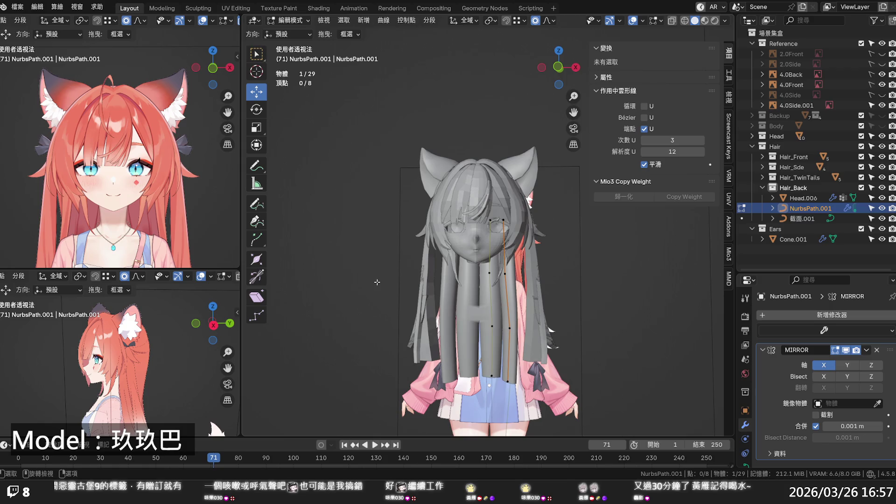
Unhide the Body object and check the strand's fall down the back in side view with X-ray.
{"action": "left_click", "coordinate": [881, 126]}
{"action": "scroll", "coordinate": [476, 210], "scroll_direction": "up", "scroll_amount": 5}
{"action": "mouse_move", "coordinate": [476, 210]}
{"action": "middle_mouse_down"}
{"action": "mouse_move", "coordinate": [562, 230]}
{"action": "mouse_move", "coordinate": [486, 232]}
{"action": "mouse_move", "coordinate": [539, 225]}
{"action": "mouse_move", "coordinate": [519, 229]}
{"action": "middle_mouse_up"}
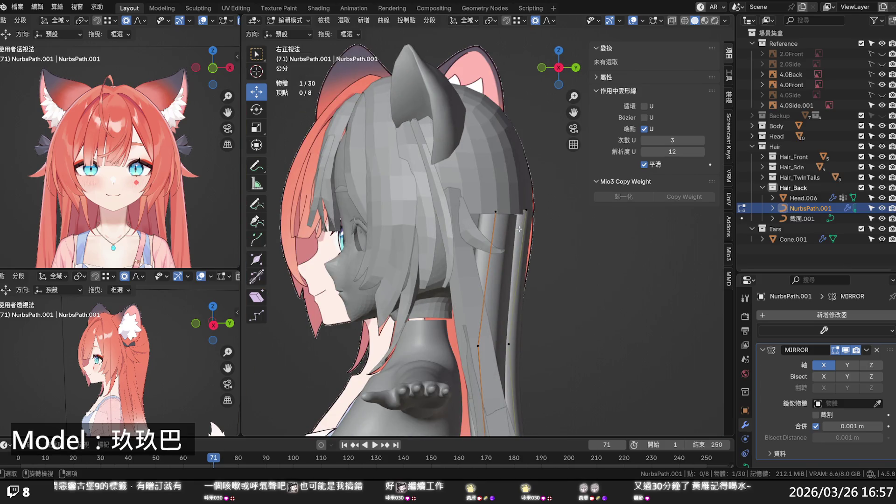
{"action": "scroll", "coordinate": [471, 217], "scroll_direction": "down", "scroll_amount": 1}
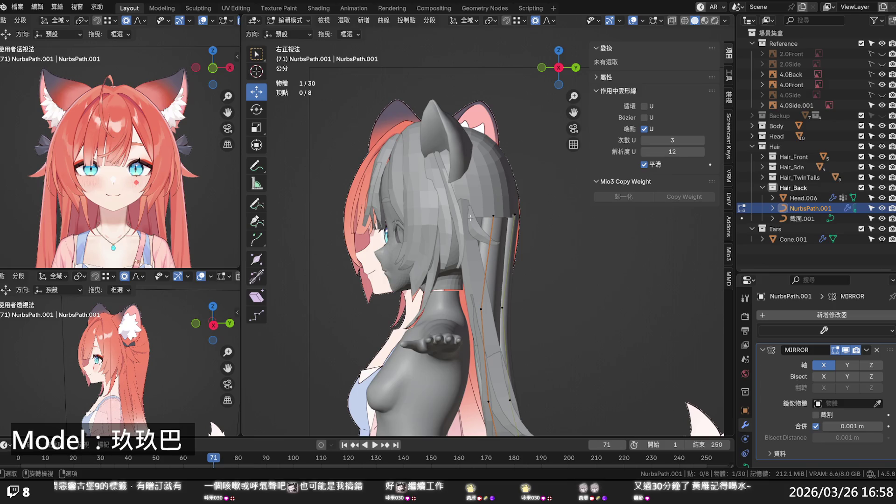
{"action": "key", "text": "alt+z"}
{"action": "middle_click_drag", "start_coordinate": [470, 218], "coordinate": [435, 205], "text": "shift"}
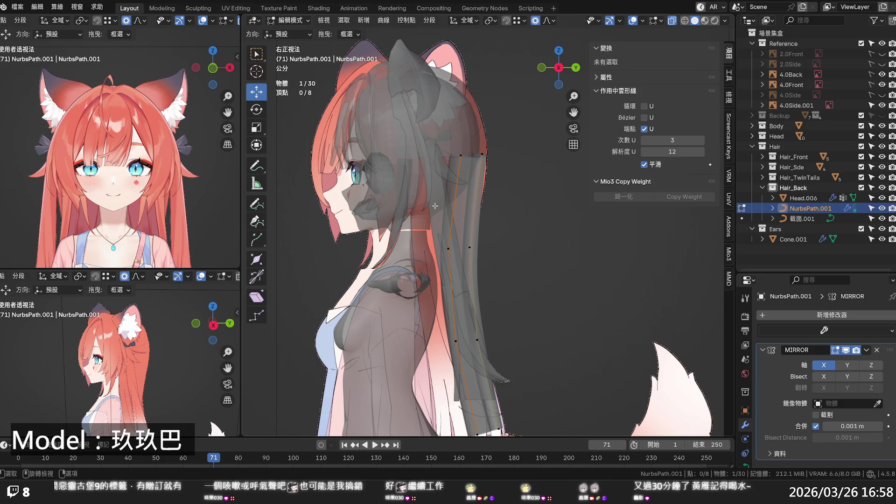
{"action": "key", "text": "alt+z"}
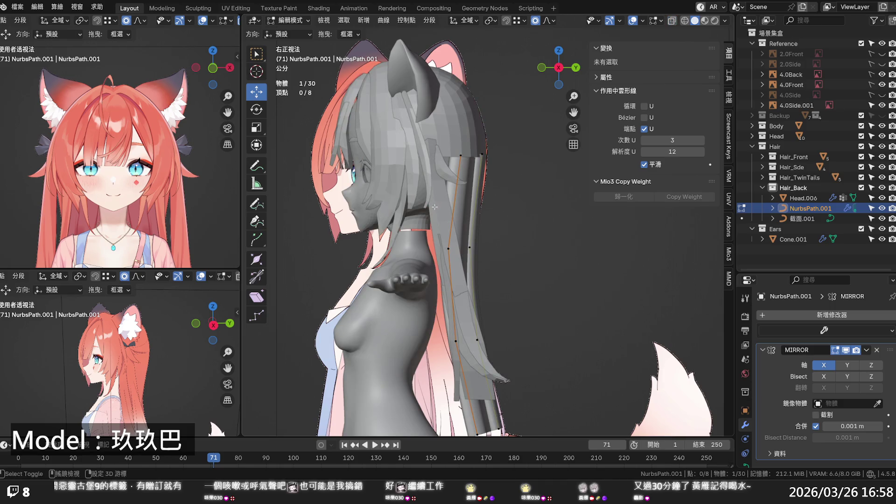
{"action": "scroll", "coordinate": [435, 206], "scroll_direction": "up", "scroll_amount": 2}
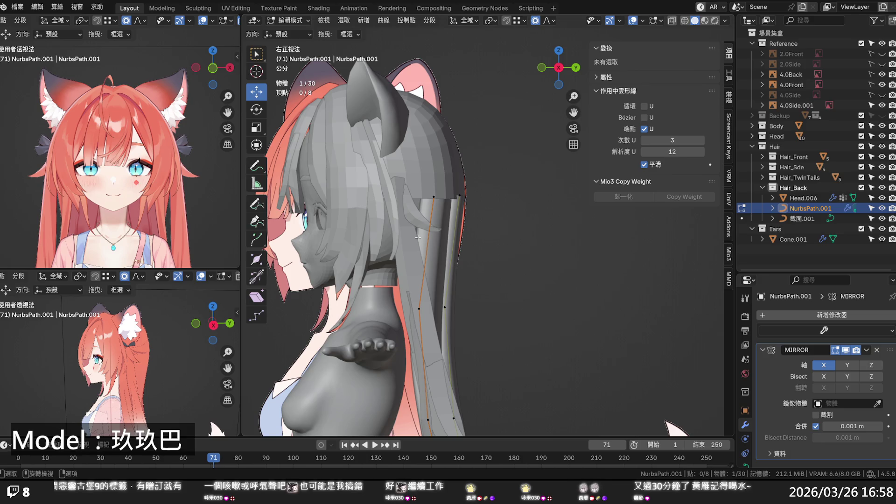
{"action": "scroll", "coordinate": [418, 238], "scroll_direction": "down", "scroll_amount": 2}
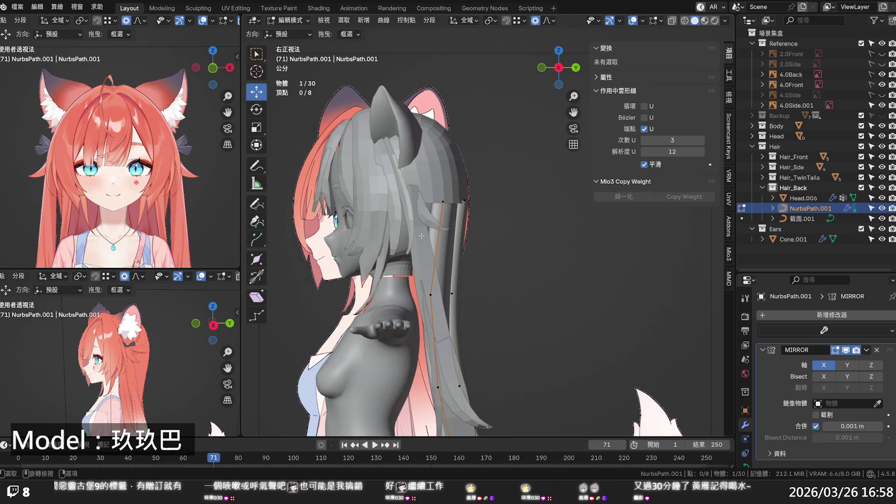
{"action": "scroll", "coordinate": [410, 252], "scroll_direction": "down", "scroll_amount": 3}
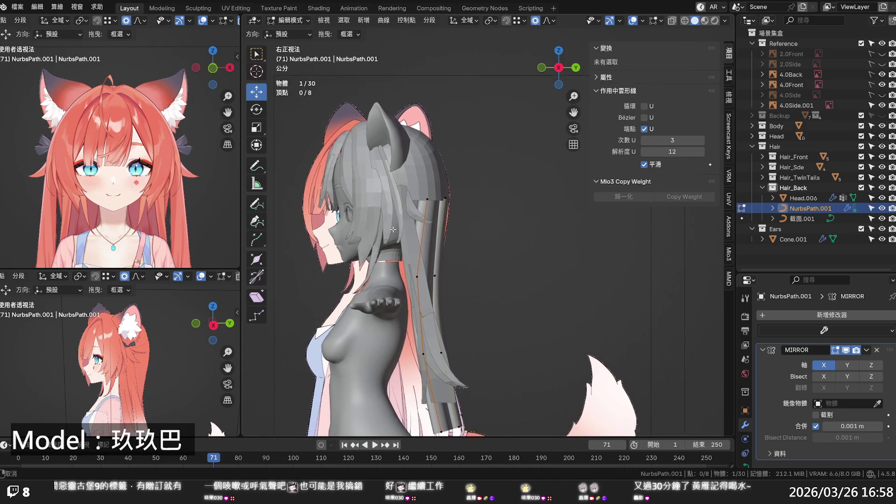
{"action": "scroll", "coordinate": [399, 275], "scroll_direction": "down", "scroll_amount": 5}
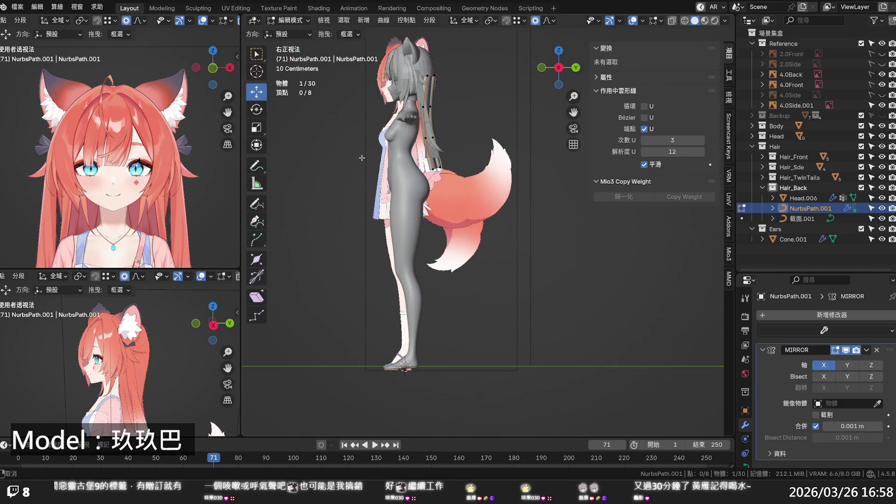
{"action": "scroll", "coordinate": [362, 158], "scroll_direction": "up", "scroll_amount": 5}
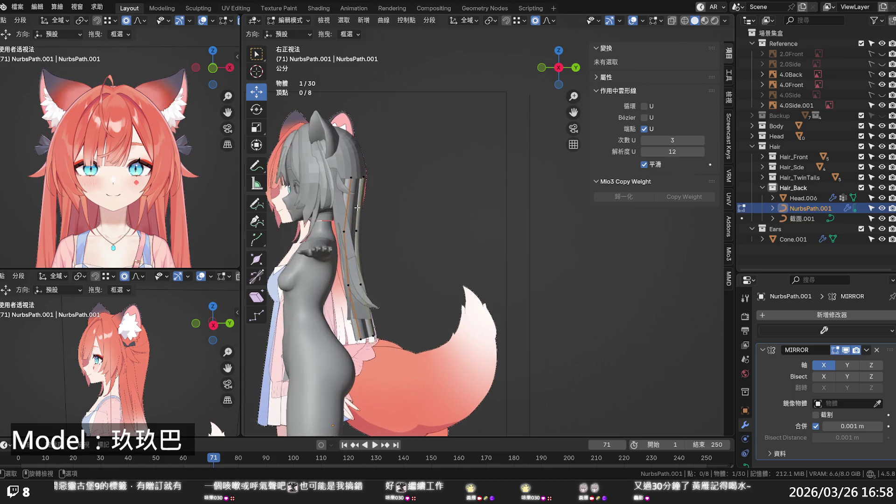
{"action": "middle_click_drag", "start_coordinate": [357, 207], "coordinate": [455, 228], "text": "shift"}
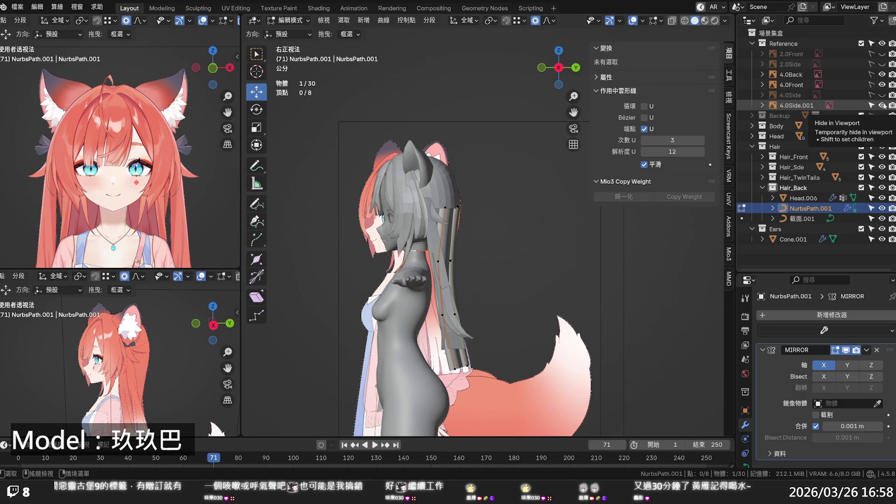
Swap the side reference from 4.0Side.001 to 4.0Side, enable X-ray, select Hair_Back, and exit Edit Mode.
{"action": "left_click", "coordinate": [881, 95]}
{"action": "left_click", "coordinate": [882, 106]}
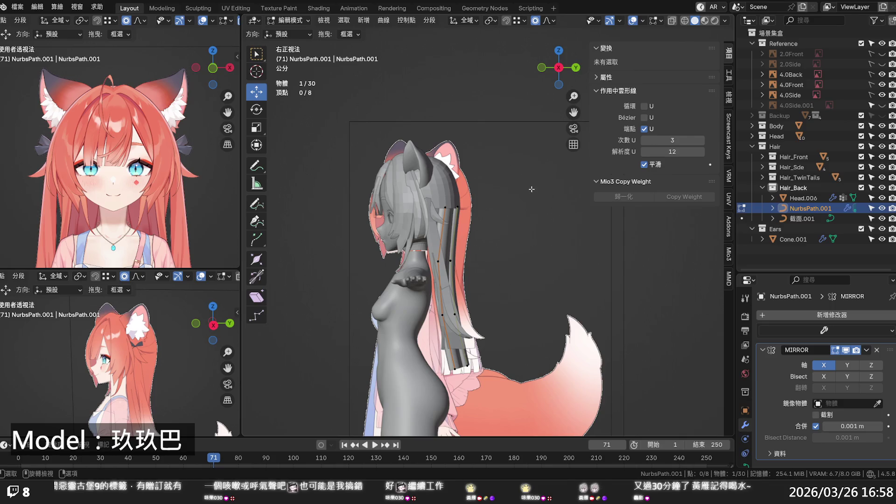
{"action": "key", "text": "alt+z"}
{"action": "scroll", "coordinate": [467, 230], "scroll_direction": "up", "scroll_amount": 2}
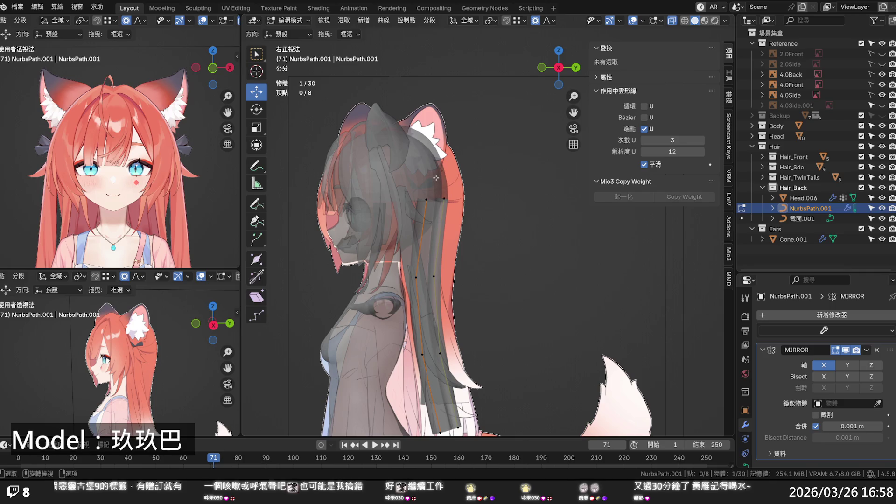
{"action": "left_click", "coordinate": [793, 189]}
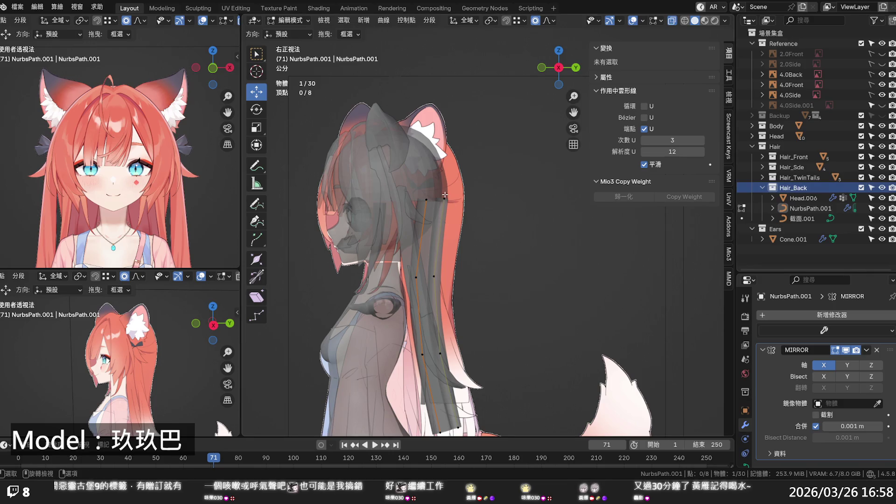
{"action": "key", "text": "Tab"}
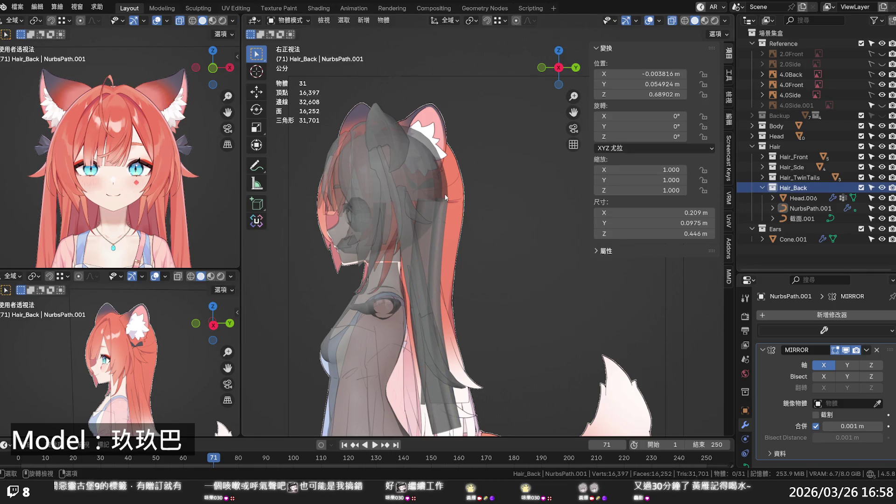
Stretch all Head.006 cap vertices to 1.165 along Y and move them backward along Y.
{"action": "key", "text": "alt+z"}
{"action": "left_click", "coordinate": [438, 180]}
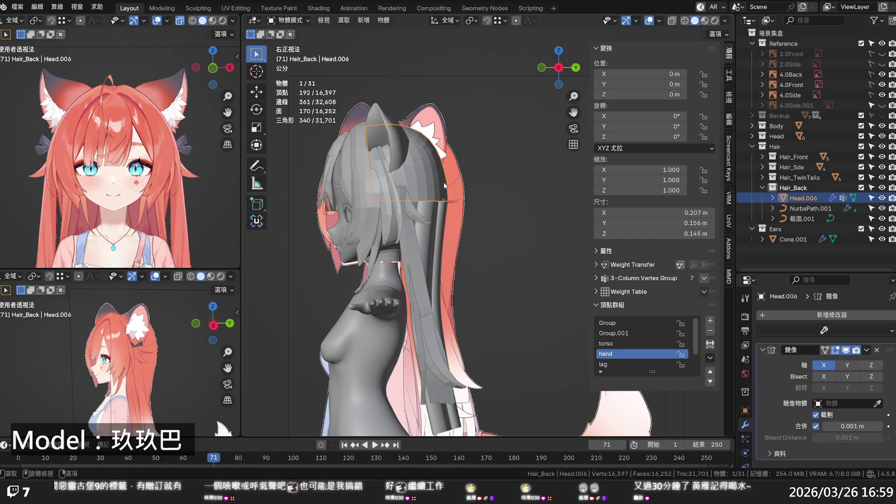
{"action": "key", "text": "Tab"}
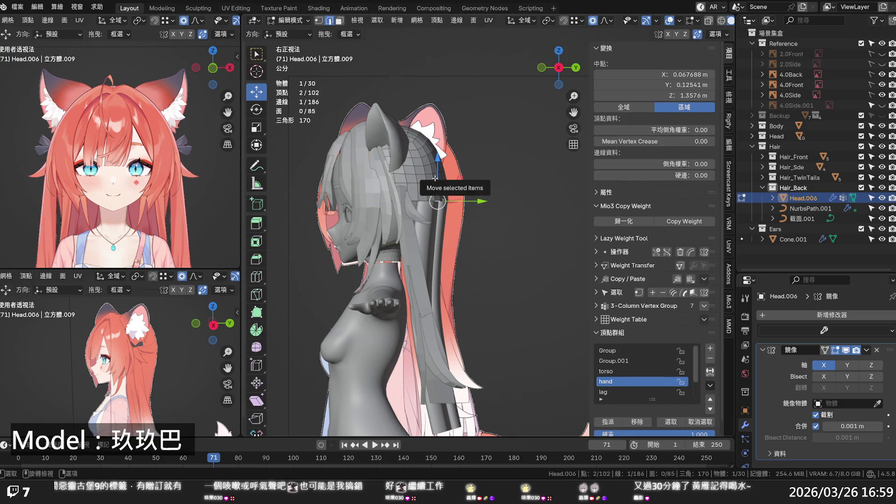
{"action": "key", "text": "a"}
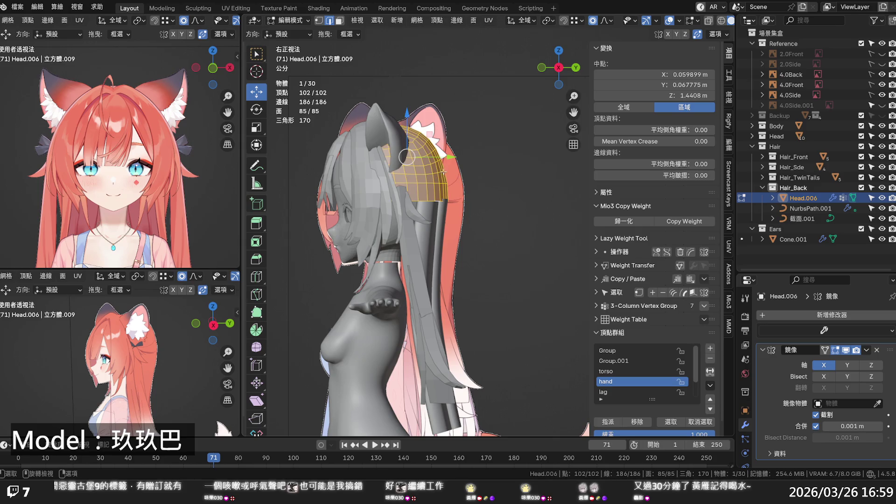
{"action": "key", "text": "s"}
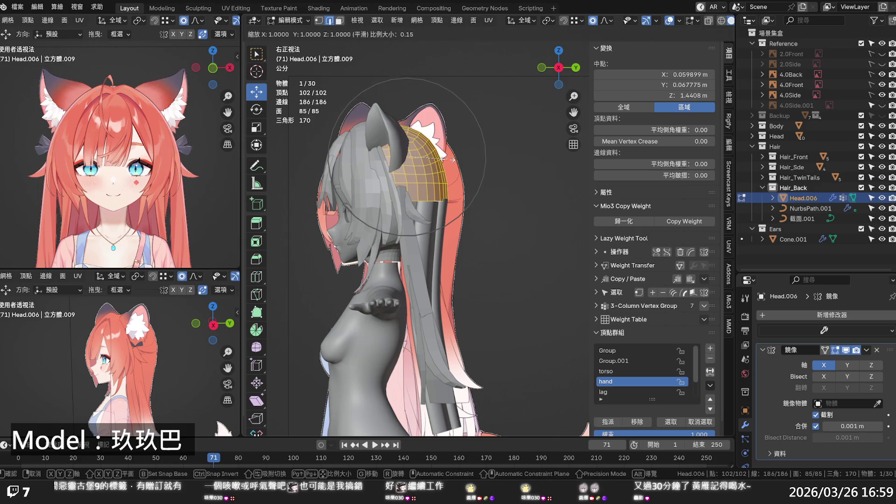
{"action": "key", "text": "y"}
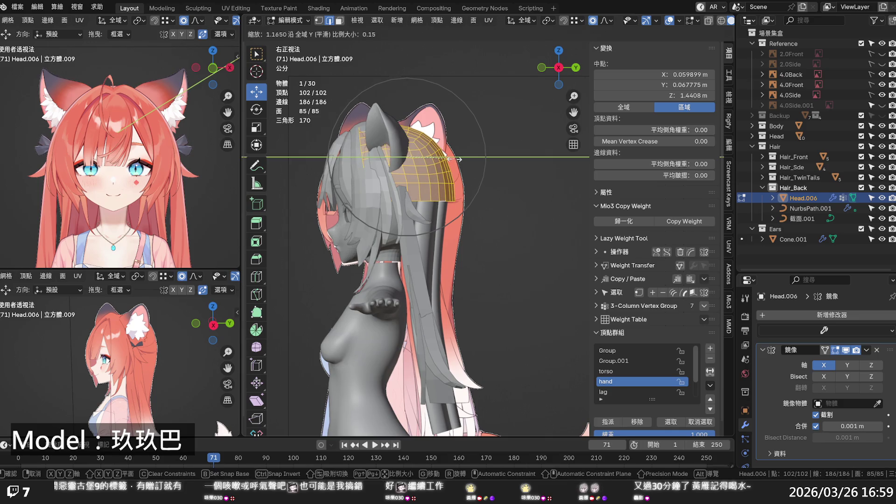
{"action": "left_click", "coordinate": [454, 159]}
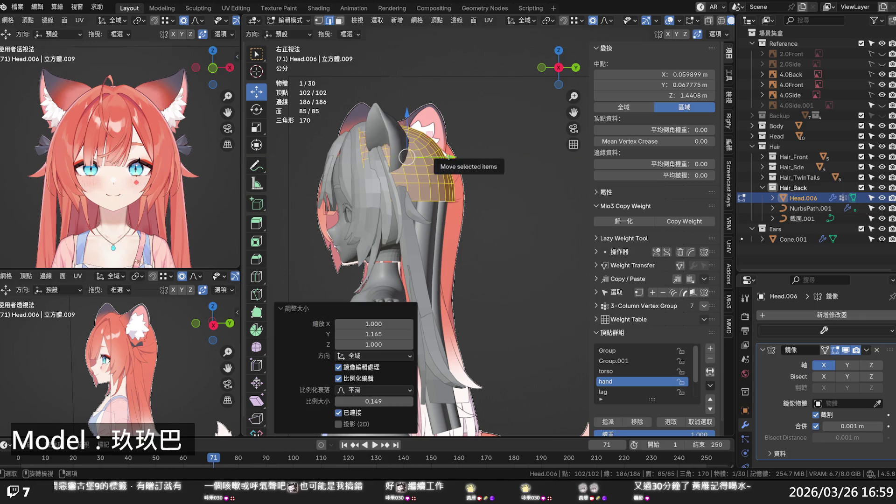
{"action": "key", "text": "g"}
{"action": "key", "text": "y"}
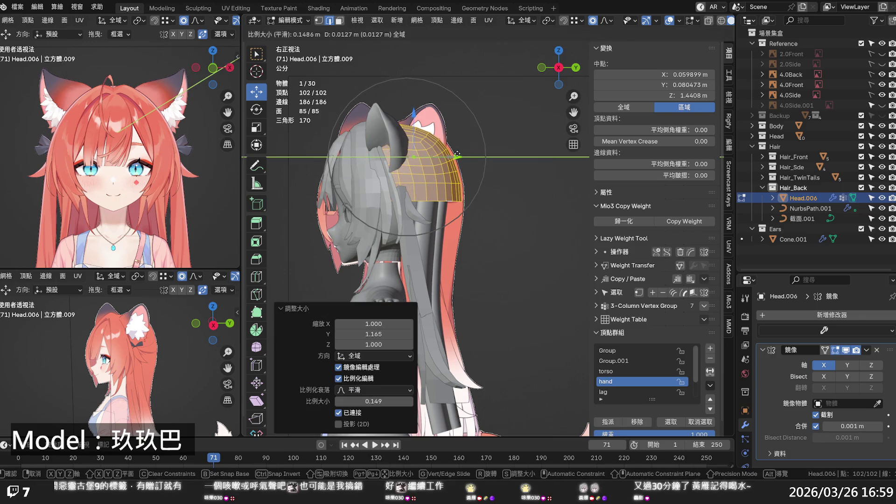
{"action": "left_click", "coordinate": [454, 154]}
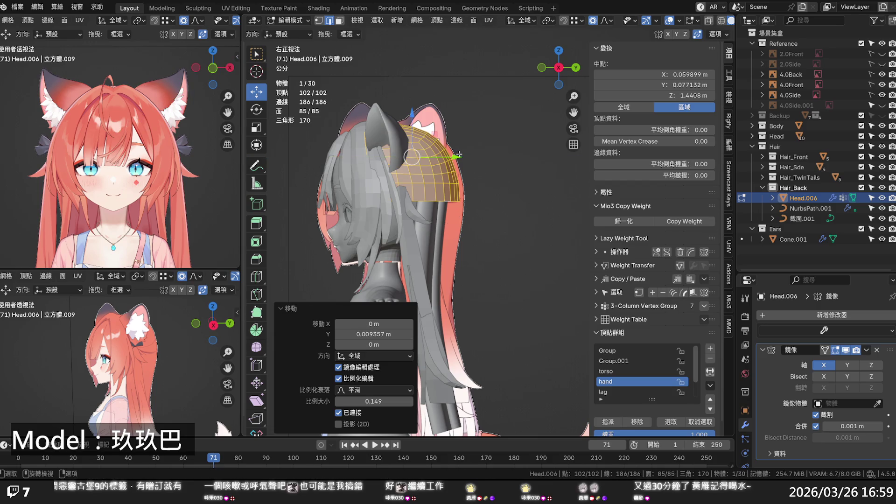
{"action": "left_click", "coordinate": [499, 177]}
{"action": "scroll", "coordinate": [498, 177], "scroll_direction": "down", "scroll_amount": 3}
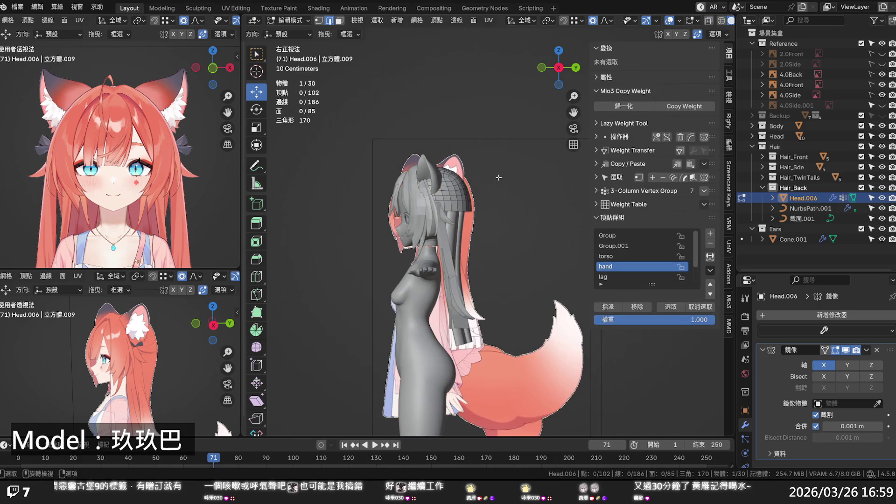
Stretch the cap along Y a second time, nudge it slightly backward, and return to Object Mode.
{"action": "key", "text": "alt+z"}
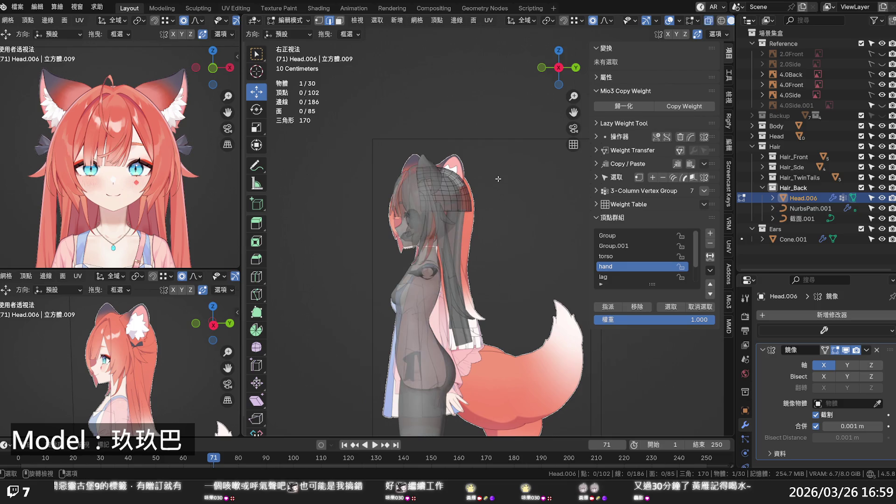
{"action": "key", "text": "alt+z"}
{"action": "key", "text": "a"}
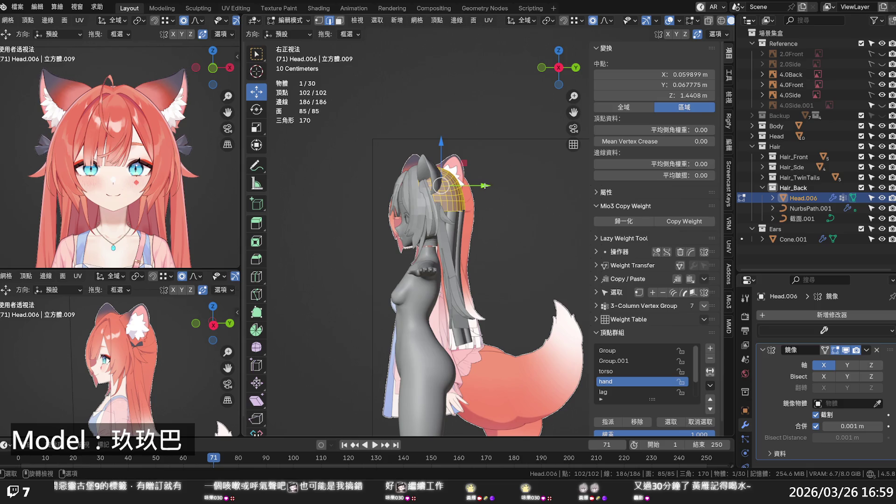
{"action": "key", "text": "s"}
{"action": "key", "text": "y"}
{"action": "left_click", "coordinate": [485, 184]}
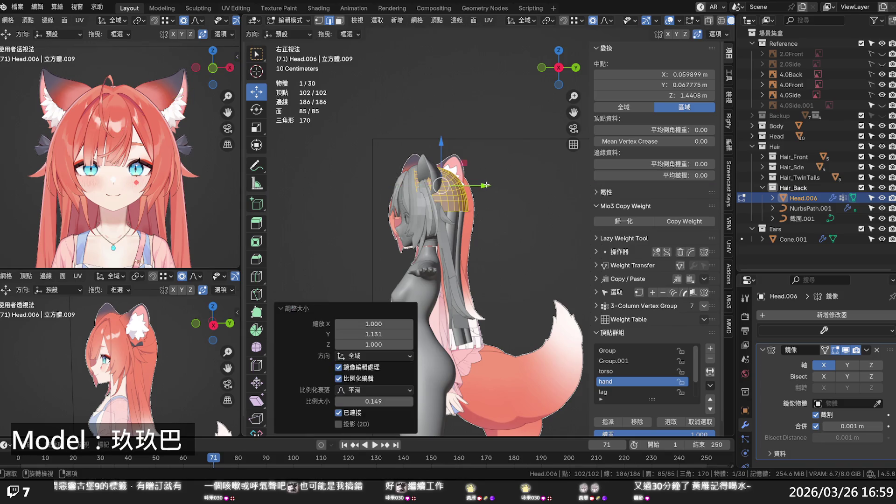
{"action": "left_click_drag", "start_coordinate": [487, 184], "coordinate": [488, 185]}
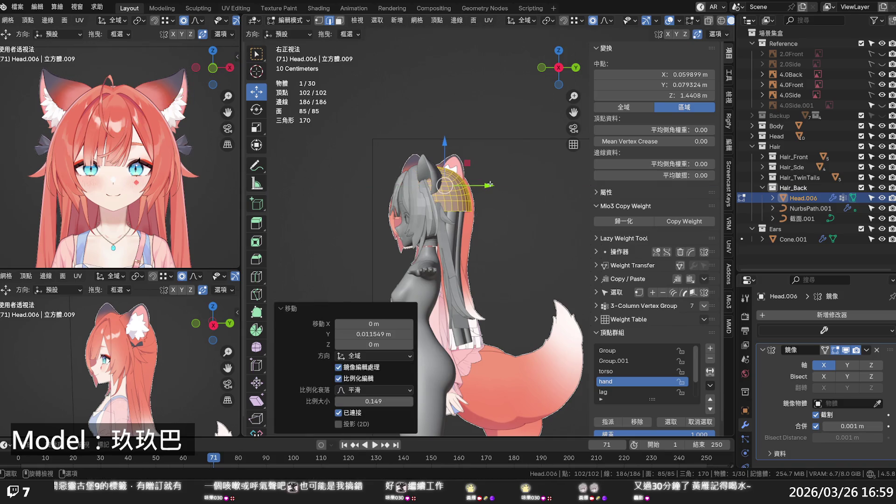
{"action": "key", "text": "alt+z"}
{"action": "left_click", "coordinate": [515, 159]}
{"action": "key", "text": "Tab"}
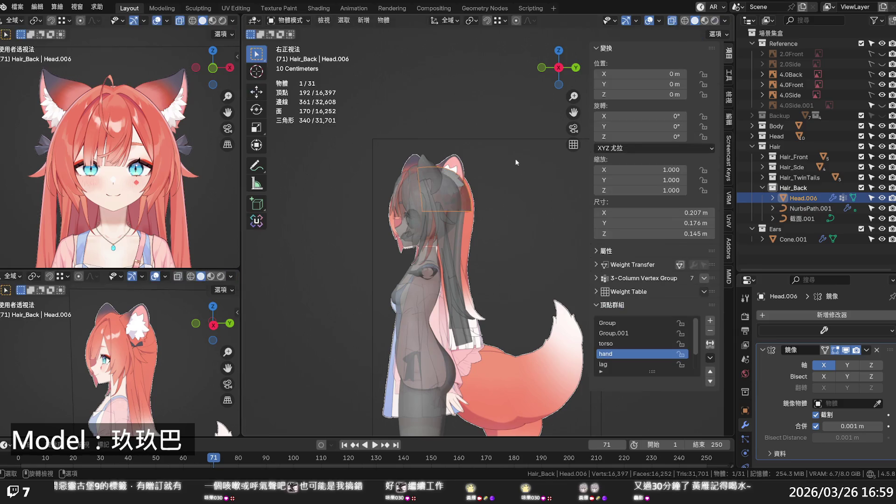
Deselect the cap and orbit to view the head from behind with see-through off.
{"action": "key", "text": "alt+z"}
{"action": "middle_click_drag", "start_coordinate": [511, 167], "coordinate": [477, 202]}
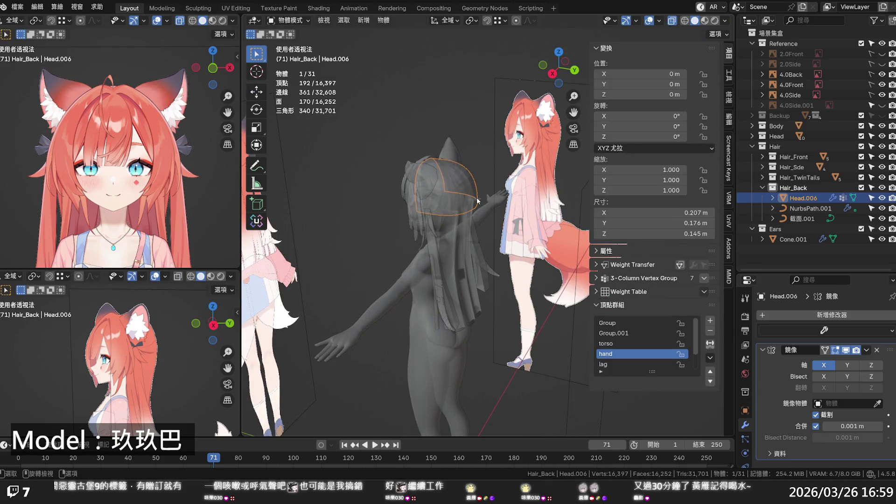
{"action": "left_click", "coordinate": [494, 166]}
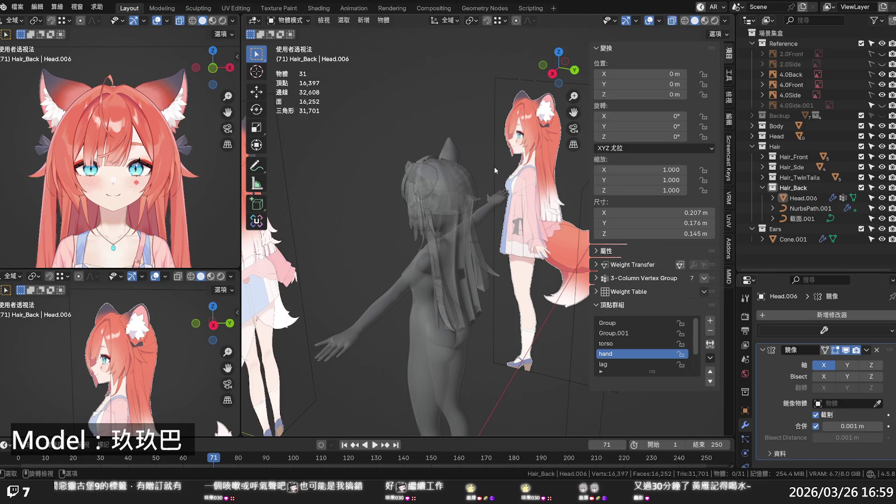
{"action": "key", "text": "alt+z"}
{"action": "mouse_move", "coordinate": [493, 167]}
{"action": "middle_mouse_down"}
{"action": "mouse_move", "coordinate": [474, 195]}
{"action": "mouse_move", "coordinate": [513, 184]}
{"action": "mouse_move", "coordinate": [475, 228]}
{"action": "mouse_move", "coordinate": [457, 240]}
{"action": "mouse_move", "coordinate": [428, 237]}
{"action": "mouse_move", "coordinate": [466, 270]}
{"action": "mouse_move", "coordinate": [434, 293]}
{"action": "mouse_move", "coordinate": [504, 252]}
{"action": "middle_mouse_up"}
{"action": "scroll", "coordinate": [469, 239], "scroll_direction": "up", "scroll_amount": 3}
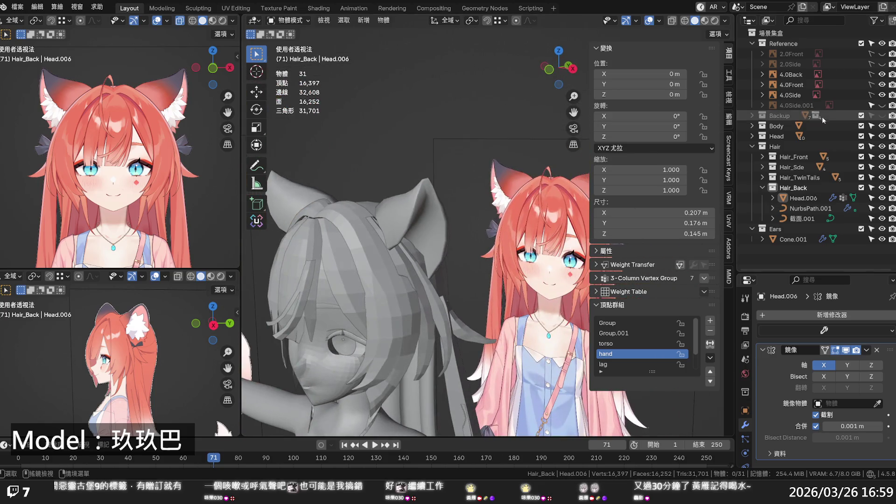
Hide the Body, check the hair and cap from side and back, and save the .blend file.
{"action": "left_click", "coordinate": [881, 126]}
{"action": "mouse_move", "coordinate": [420, 273]}
{"action": "middle_mouse_down"}
{"action": "mouse_move", "coordinate": [400, 277]}
{"action": "mouse_move", "coordinate": [365, 258]}
{"action": "middle_mouse_up"}
{"action": "mouse_move", "coordinate": [426, 268]}
{"action": "middle_mouse_down"}
{"action": "mouse_move", "coordinate": [301, 275]}
{"action": "mouse_move", "coordinate": [466, 246]}
{"action": "mouse_move", "coordinate": [556, 217]}
{"action": "mouse_move", "coordinate": [555, 229]}
{"action": "mouse_move", "coordinate": [482, 225]}
{"action": "mouse_move", "coordinate": [462, 233]}
{"action": "mouse_move", "coordinate": [489, 225]}
{"action": "mouse_move", "coordinate": [439, 221]}
{"action": "mouse_move", "coordinate": [492, 301]}
{"action": "mouse_move", "coordinate": [500, 289]}
{"action": "mouse_move", "coordinate": [472, 283]}
{"action": "mouse_move", "coordinate": [475, 299]}
{"action": "mouse_move", "coordinate": [514, 301]}
{"action": "mouse_move", "coordinate": [536, 280]}
{"action": "mouse_move", "coordinate": [524, 212]}
{"action": "mouse_move", "coordinate": [509, 233]}
{"action": "mouse_move", "coordinate": [559, 234]}
{"action": "mouse_move", "coordinate": [496, 214]}
{"action": "mouse_move", "coordinate": [446, 215]}
{"action": "middle_mouse_up"}
{"action": "key", "text": "ctrl+s"}
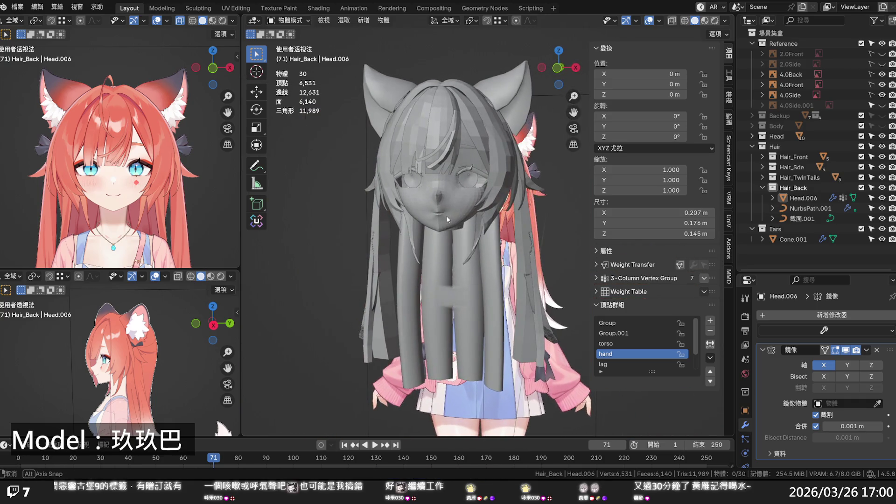
{"action": "key", "text": "ctrl+s"}
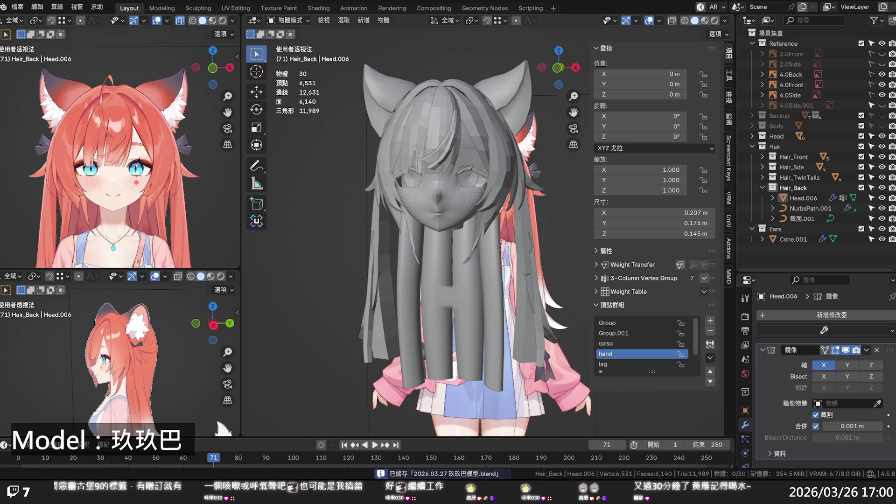
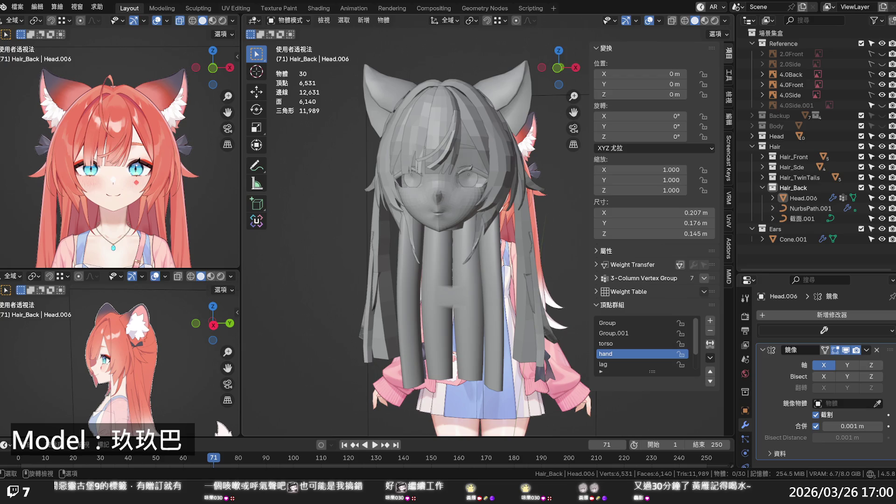
Orbit around the hair, then check it from the front with X-ray over the reference.
{"action": "key", "text": "shift"}
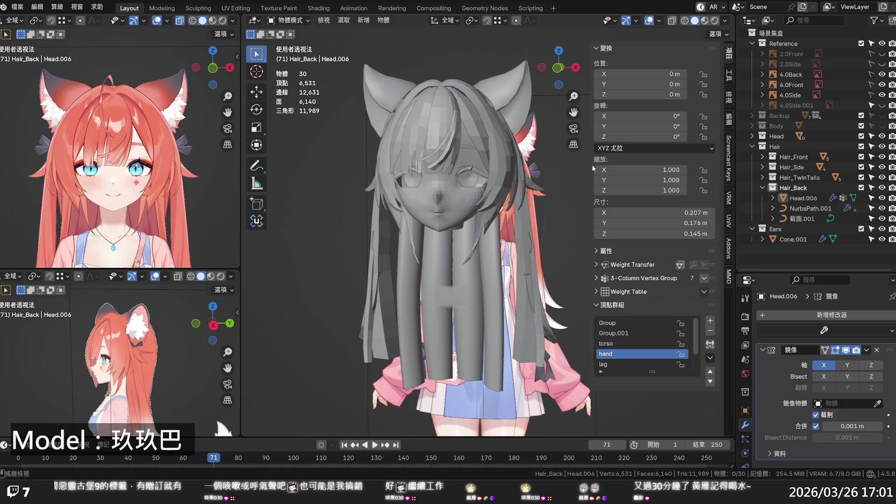
{"action": "scroll", "coordinate": [553, 176], "scroll_direction": "down", "scroll_amount": 1}
{"action": "middle_click_drag", "start_coordinate": [554, 176], "coordinate": [388, 172]}
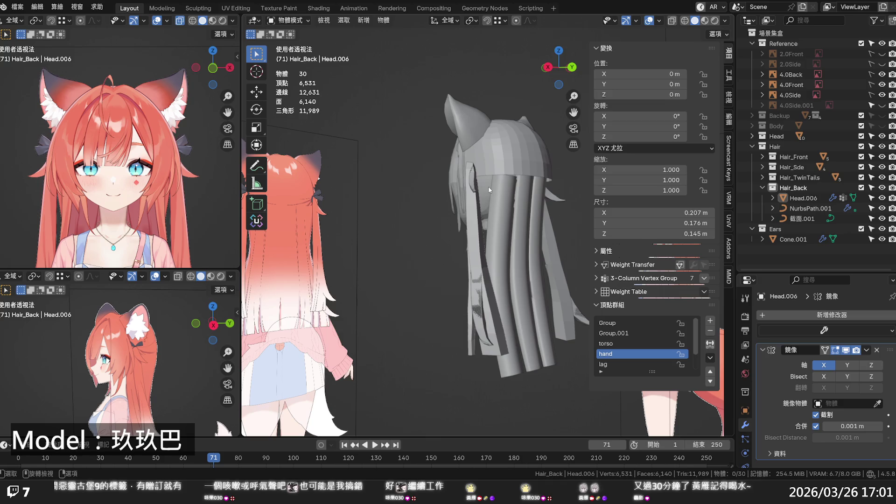
{"action": "mouse_move", "coordinate": [488, 189]}
{"action": "middle_mouse_down"}
{"action": "mouse_move", "coordinate": [415, 227]}
{"action": "mouse_move", "coordinate": [378, 209]}
{"action": "mouse_move", "coordinate": [252, 196]}
{"action": "mouse_move", "coordinate": [710, 183]}
{"action": "mouse_move", "coordinate": [579, 265]}
{"action": "mouse_move", "coordinate": [550, 248]}
{"action": "mouse_move", "coordinate": [498, 240]}
{"action": "mouse_move", "coordinate": [514, 260]}
{"action": "middle_mouse_up"}
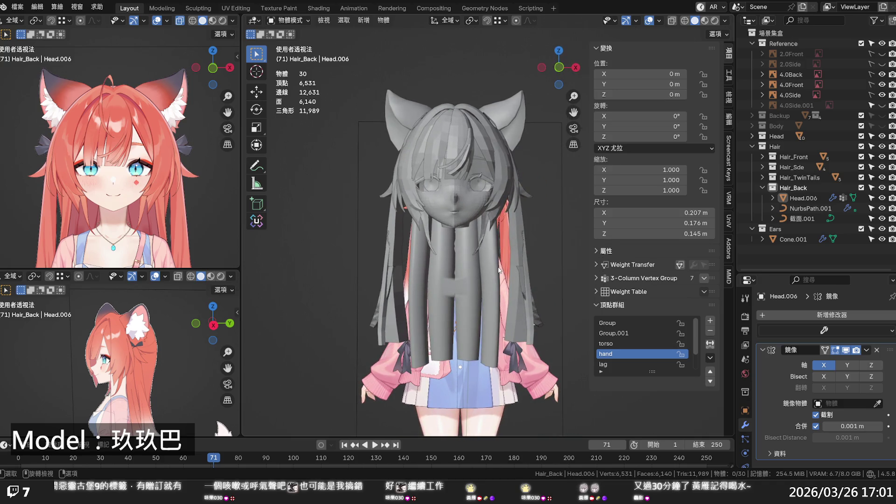
{"action": "key", "text": "KP_1"}
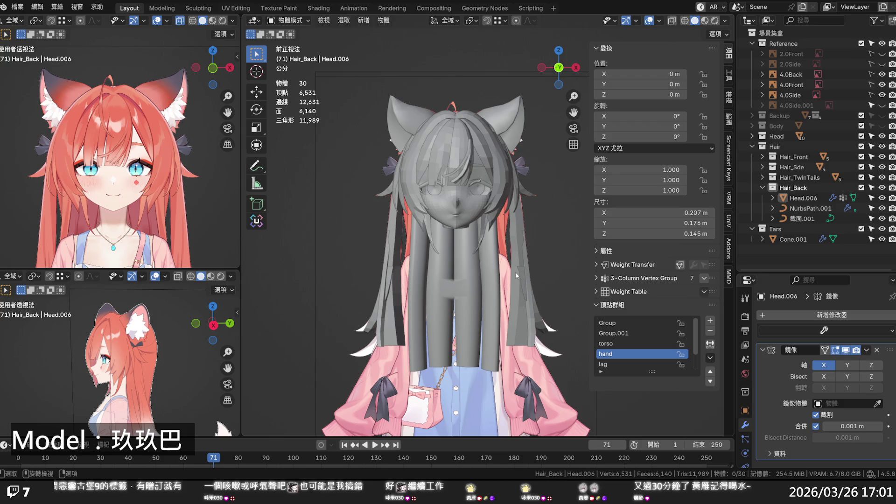
{"action": "scroll", "coordinate": [515, 271], "scroll_direction": "up", "scroll_amount": 3}
{"action": "key", "text": "alt+z"}
{"action": "scroll", "coordinate": [507, 252], "scroll_direction": "up", "scroll_amount": 3}
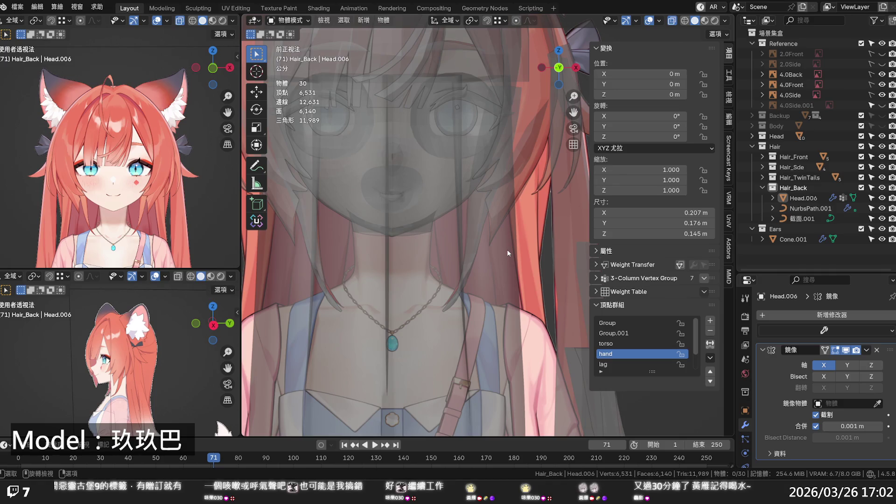
{"action": "key", "text": "alt+z"}
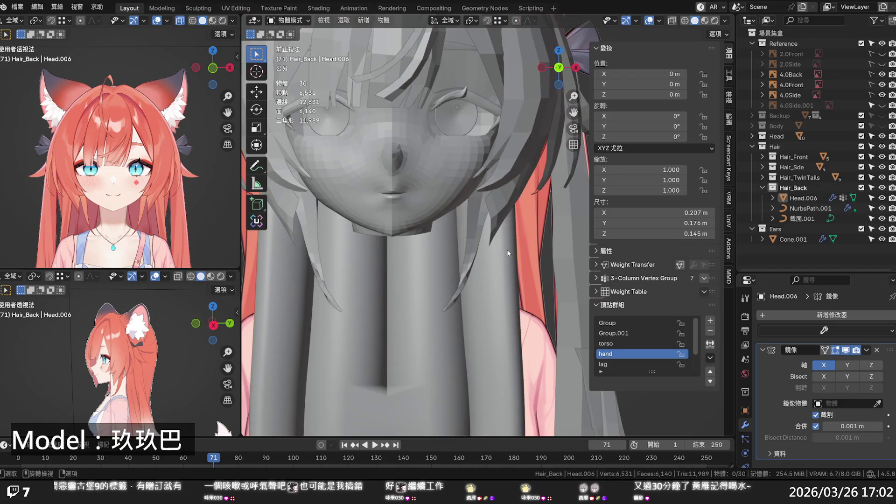
Orbit to inspect the head and hair from the side and back.
{"action": "scroll", "coordinate": [506, 252], "scroll_direction": "down", "scroll_amount": 2}
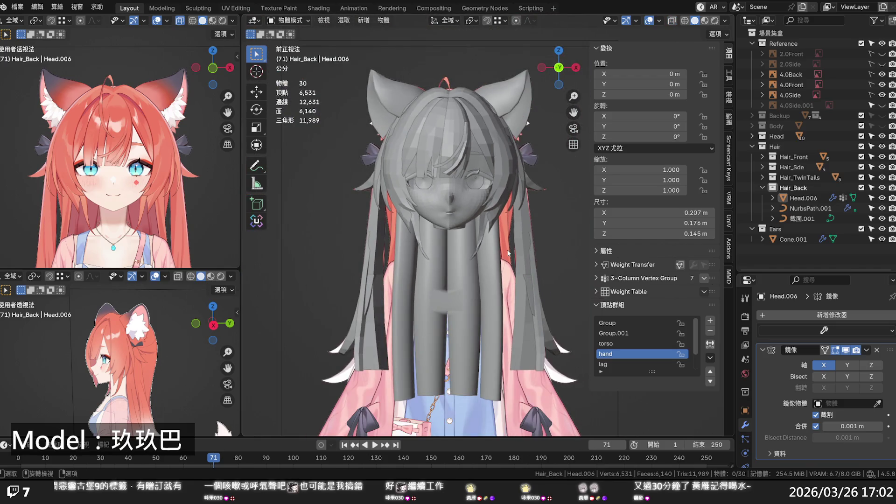
{"action": "mouse_move", "coordinate": [507, 252]}
{"action": "middle_mouse_down"}
{"action": "mouse_move", "coordinate": [356, 253]}
{"action": "mouse_move", "coordinate": [511, 344]}
{"action": "mouse_move", "coordinate": [597, 341]}
{"action": "mouse_move", "coordinate": [289, 345]}
{"action": "middle_mouse_up"}
{"action": "scroll", "coordinate": [404, 242], "scroll_direction": "up", "scroll_amount": 2}
{"action": "mouse_move", "coordinate": [409, 309]}
{"action": "middle_mouse_down"}
{"action": "mouse_move", "coordinate": [401, 306]}
{"action": "mouse_move", "coordinate": [414, 301]}
{"action": "middle_mouse_up"}
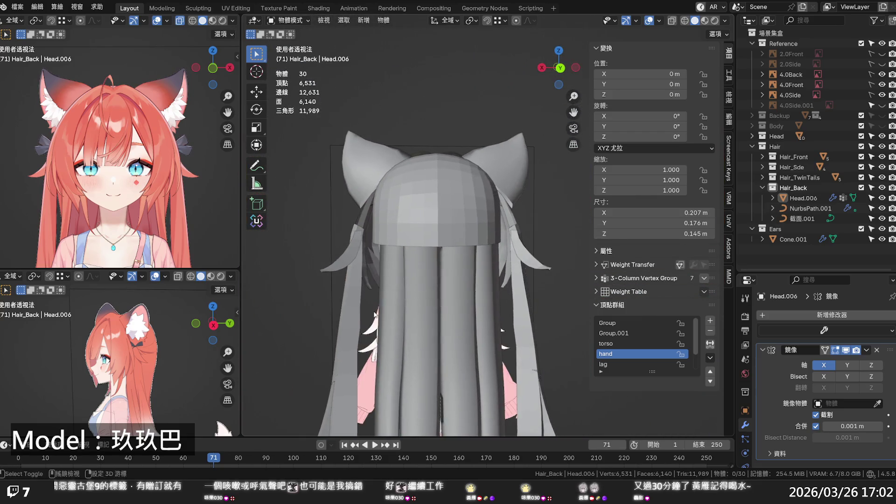
{"action": "scroll", "coordinate": [413, 301], "scroll_direction": "up", "scroll_amount": 2}
{"action": "scroll", "coordinate": [413, 301], "scroll_direction": "down", "scroll_amount": 1}
{"action": "scroll", "coordinate": [414, 301], "scroll_direction": "down", "scroll_amount": 2}
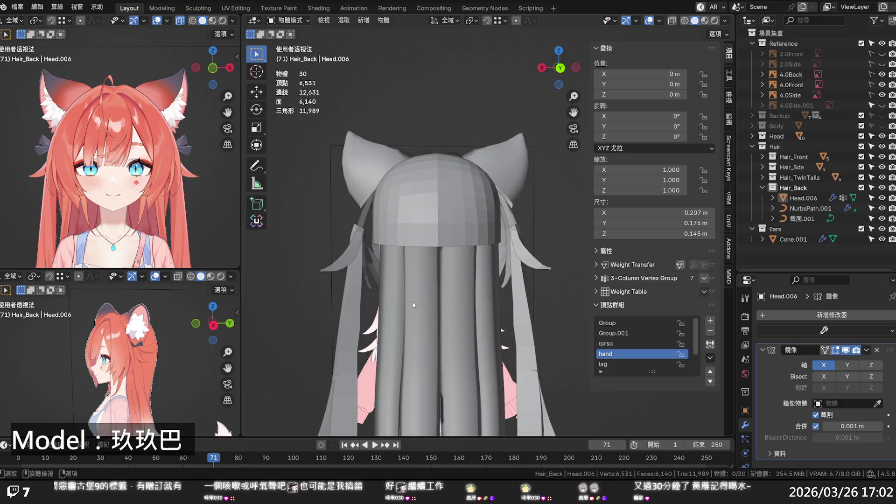
{"action": "middle_click_drag", "start_coordinate": [413, 301], "coordinate": [530, 304]}
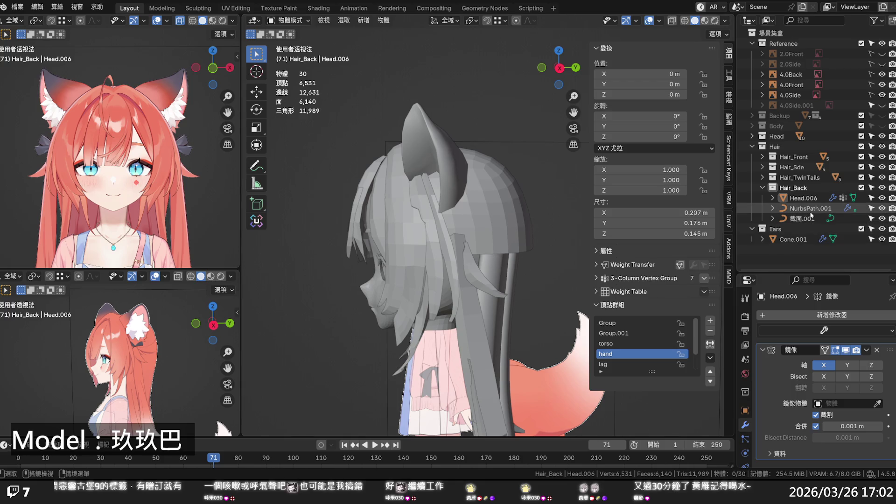
Select NurbsPath.001 and shift all its curve points along Y with proportional editing.
{"action": "left_click", "coordinate": [861, 208]}
{"action": "left_click", "coordinate": [881, 188]}
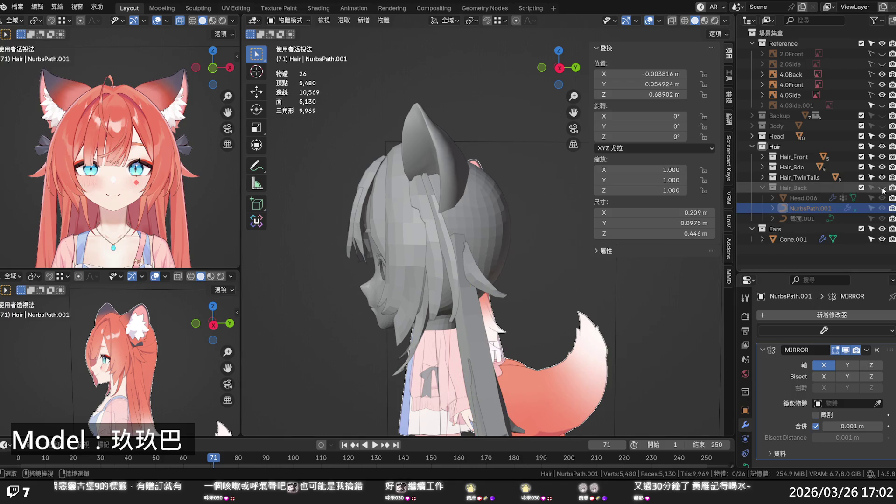
{"action": "left_click", "coordinate": [882, 187]}
{"action": "left_click", "coordinate": [551, 287]}
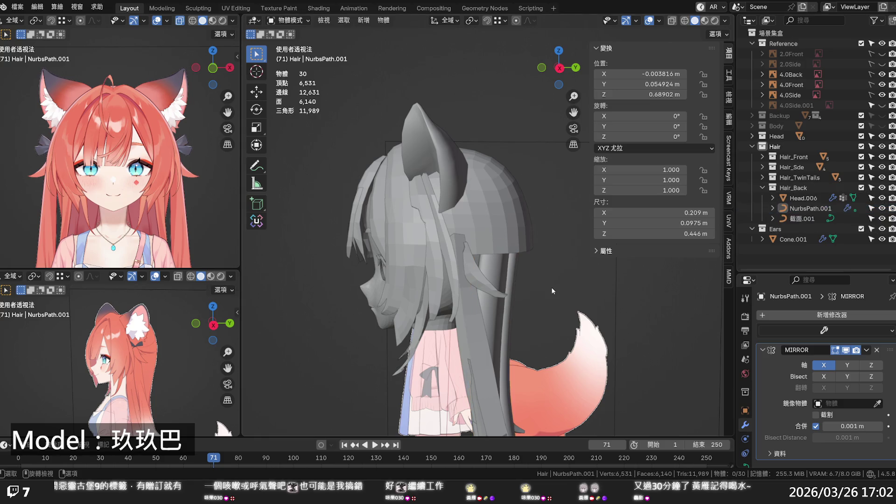
{"action": "left_click", "coordinate": [513, 286]}
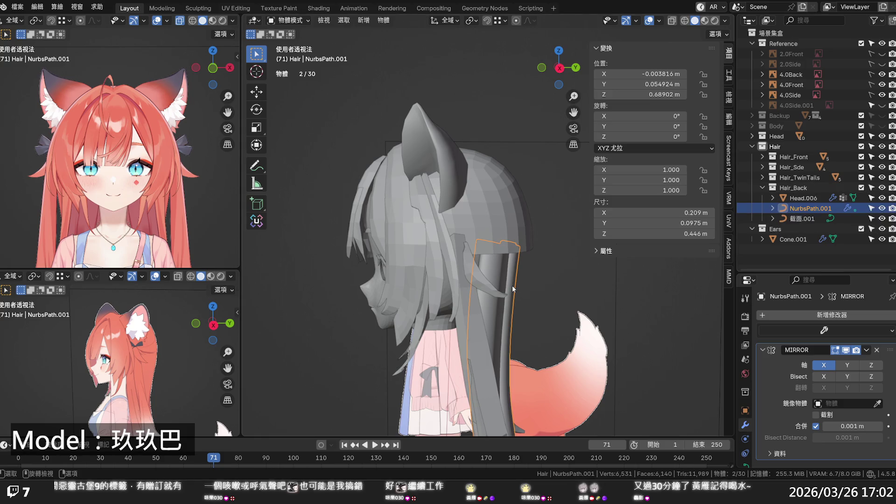
{"action": "key", "text": "Tab"}
{"action": "scroll", "coordinate": [485, 290], "scroll_direction": "up", "scroll_amount": 2}
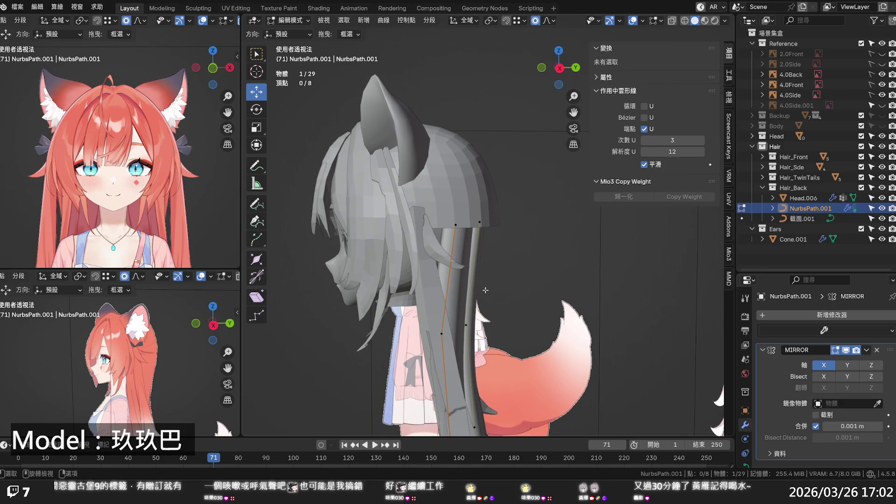
{"action": "key", "text": "a"}
{"action": "left_click_drag", "start_coordinate": [501, 382], "coordinate": [518, 379]}
{"action": "left_click", "coordinate": [519, 379]}
{"action": "key", "text": "alt+a"}
Check the strand against the reference in Right Ortho, toggling X-ray, then switch to Plane.001.
{"action": "mouse_move", "coordinate": [536, 322]}
{"action": "middle_mouse_down"}
{"action": "mouse_move", "coordinate": [356, 324]}
{"action": "mouse_move", "coordinate": [597, 310]}
{"action": "mouse_move", "coordinate": [340, 306]}
{"action": "mouse_move", "coordinate": [350, 308]}
{"action": "middle_mouse_up"}
{"action": "key", "text": "KP_3"}
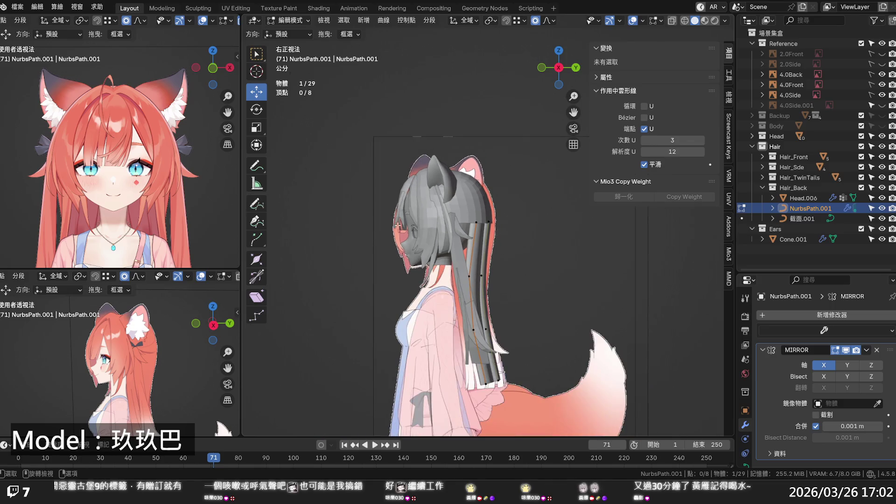
{"action": "key", "text": "alt+z"}
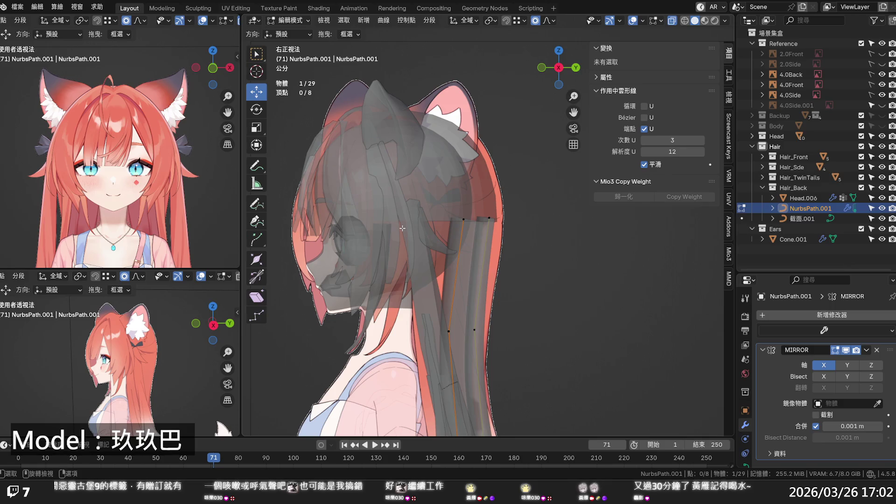
{"action": "key", "text": "alt+z"}
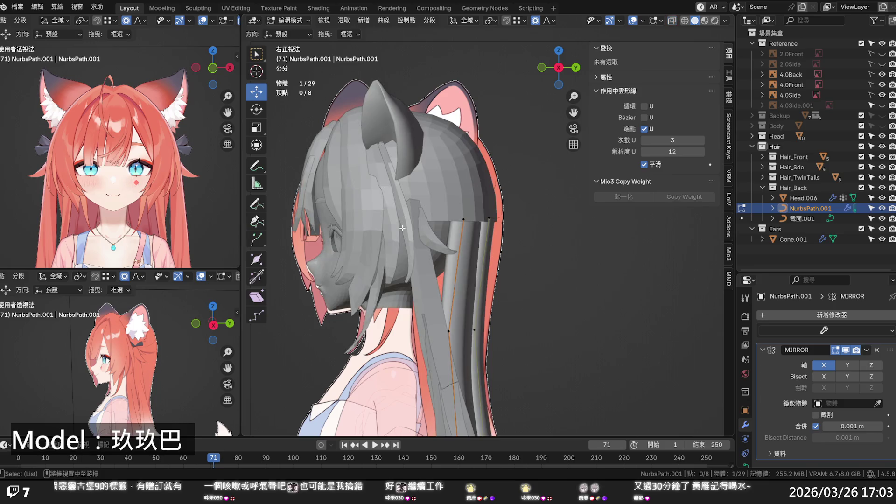
{"action": "key", "text": "alt+z"}
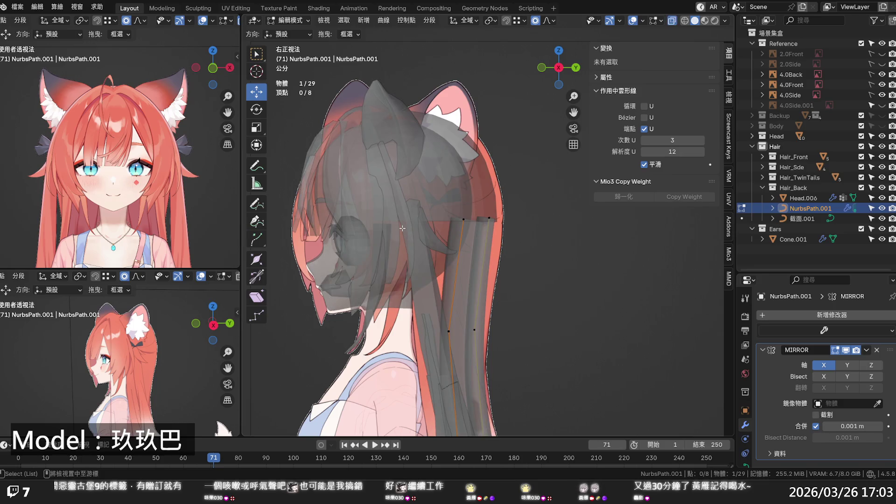
{"action": "key", "text": "alt+z"}
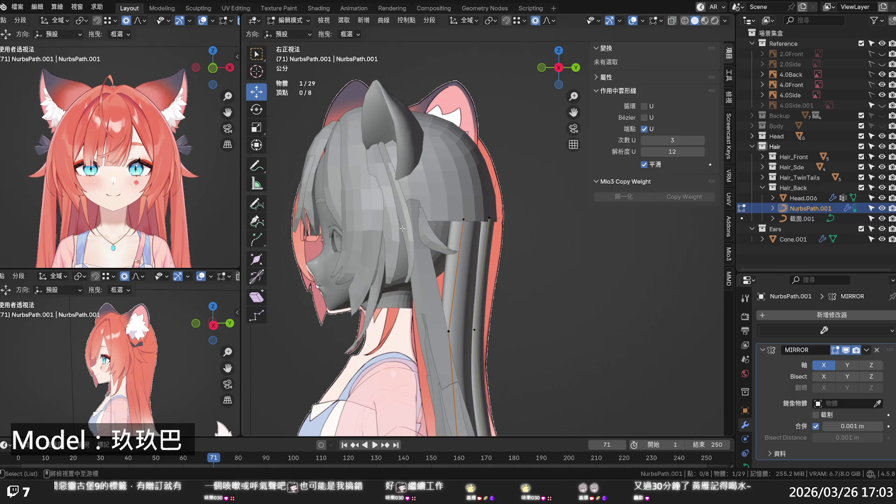
{"action": "scroll", "coordinate": [383, 162], "scroll_direction": "up", "scroll_amount": 3}
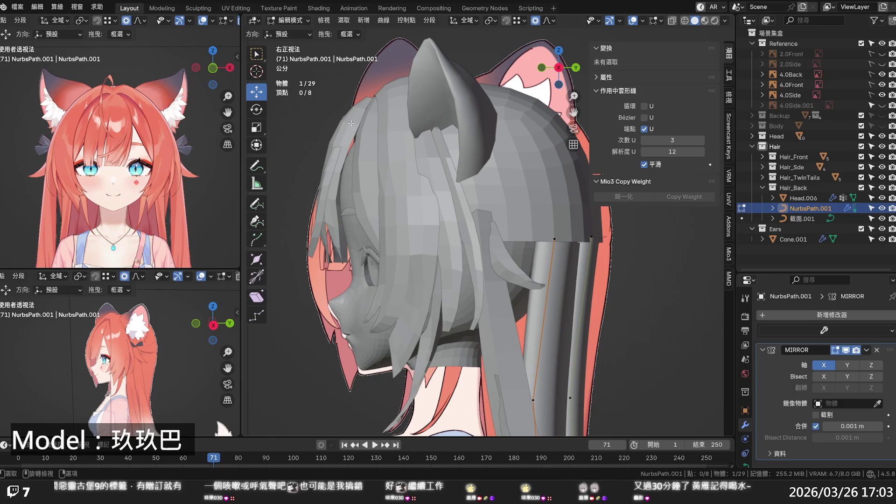
{"action": "key", "text": "alt+q"}
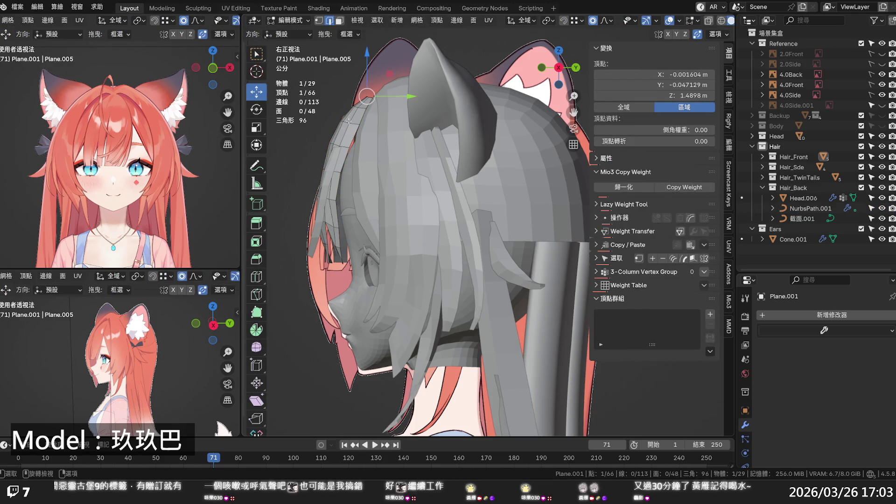
{"action": "left_click", "coordinate": [373, 99], "text": "alt"}
{"action": "key", "text": "g"}
{"action": "key", "text": "y"}
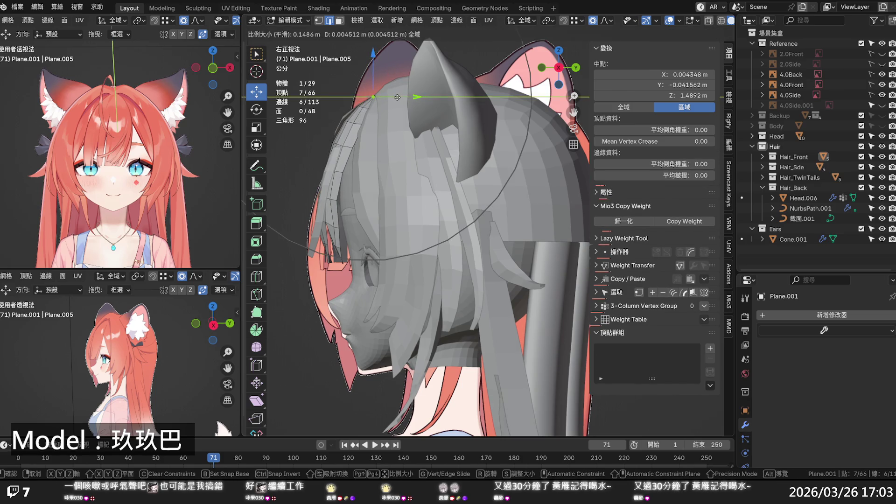
{"action": "left_click", "coordinate": [397, 97]}
{"action": "mouse_move", "coordinate": [397, 97]}
{"action": "middle_mouse_down"}
{"action": "mouse_move", "coordinate": [486, 165]}
{"action": "mouse_move", "coordinate": [506, 167]}
{"action": "mouse_move", "coordinate": [386, 140]}
{"action": "mouse_move", "coordinate": [359, 120]}
{"action": "mouse_move", "coordinate": [483, 252]}
{"action": "mouse_move", "coordinate": [436, 193]}
{"action": "middle_mouse_up"}
{"action": "key", "text": "Tab"}
{"action": "left_click", "coordinate": [506, 167]}
{"action": "key", "text": "Tab"}
{"action": "left_click", "coordinate": [356, 123], "text": "ctrl"}
{"action": "left_click_drag", "start_coordinate": [438, 170], "coordinate": [433, 172]}
{"action": "key", "text": "alt+a"}
{"action": "mouse_move", "coordinate": [336, 182]}
{"action": "middle_mouse_down"}
{"action": "mouse_move", "coordinate": [298, 157]}
{"action": "mouse_move", "coordinate": [470, 204]}
{"action": "mouse_move", "coordinate": [445, 225]}
{"action": "middle_mouse_up"}
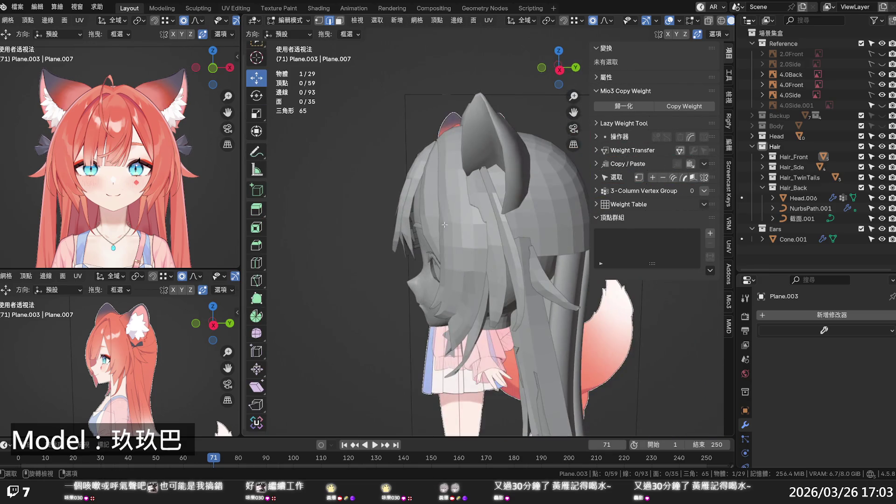
{"action": "key", "text": "KP_1"}
{"action": "key", "text": "KP_3"}
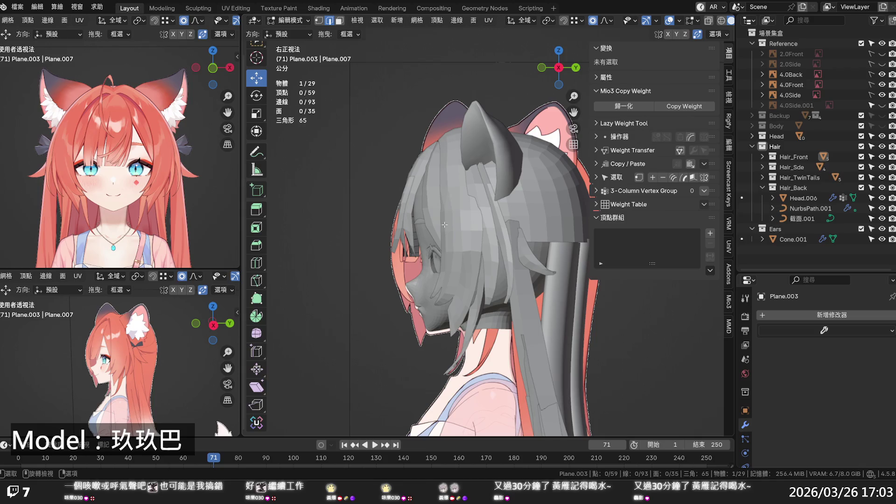
{"action": "key", "text": "alt+z"}
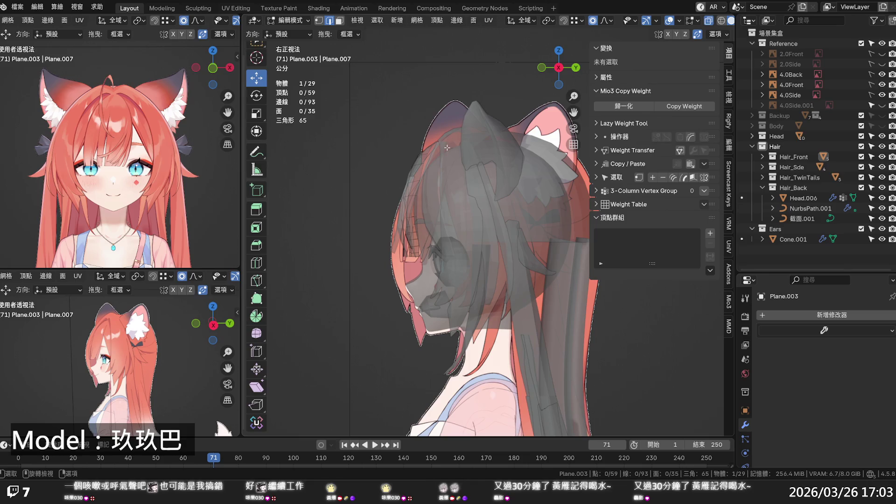
{"action": "scroll", "coordinate": [446, 147], "scroll_direction": "down", "scroll_amount": 2}
{"action": "key", "text": "alt+z"}
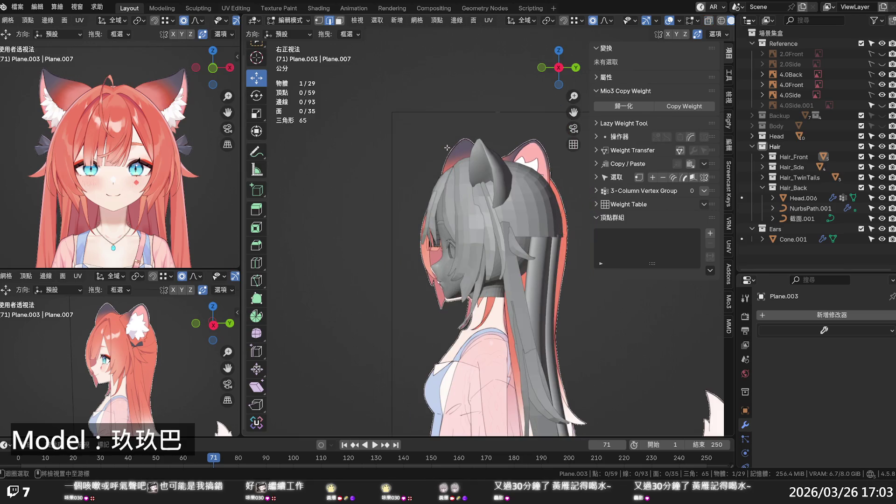
{"action": "mouse_move", "coordinate": [448, 152]}
{"action": "middle_mouse_down"}
{"action": "mouse_move", "coordinate": [553, 199]}
{"action": "mouse_move", "coordinate": [499, 226]}
{"action": "mouse_move", "coordinate": [574, 256]}
{"action": "mouse_move", "coordinate": [526, 227]}
{"action": "mouse_move", "coordinate": [499, 246]}
{"action": "middle_mouse_up"}
{"action": "key", "text": "Tab"}
Edit Plane.003 and slide its top edge loop along the strand.
{"action": "left_click", "coordinate": [539, 248]}
{"action": "scroll", "coordinate": [513, 227], "scroll_direction": "up", "scroll_amount": 4}
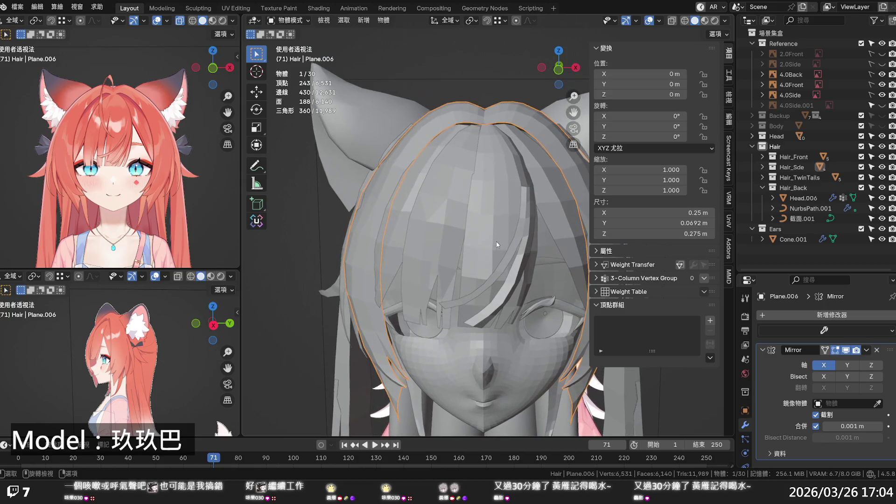
{"action": "left_click", "coordinate": [429, 226]}
{"action": "key", "text": "Tab"}
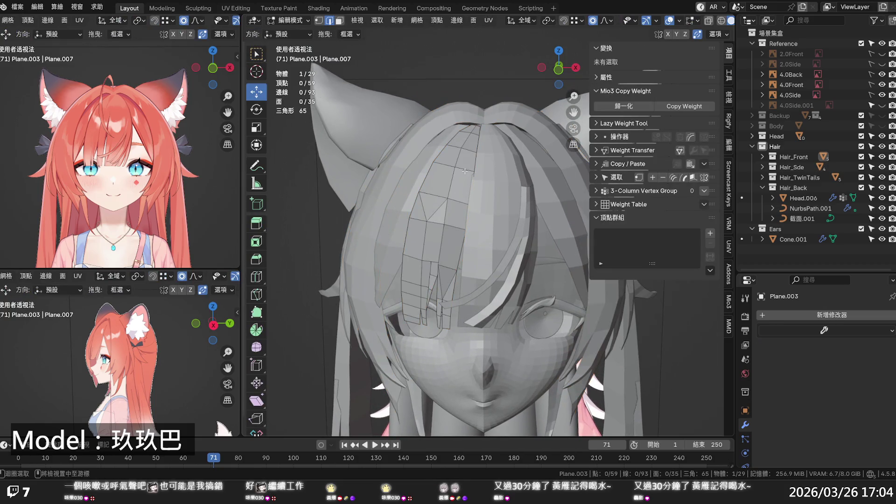
{"action": "left_click", "coordinate": [464, 169], "text": "alt"}
{"action": "key", "text": "g"}
{"action": "key", "text": "g"}
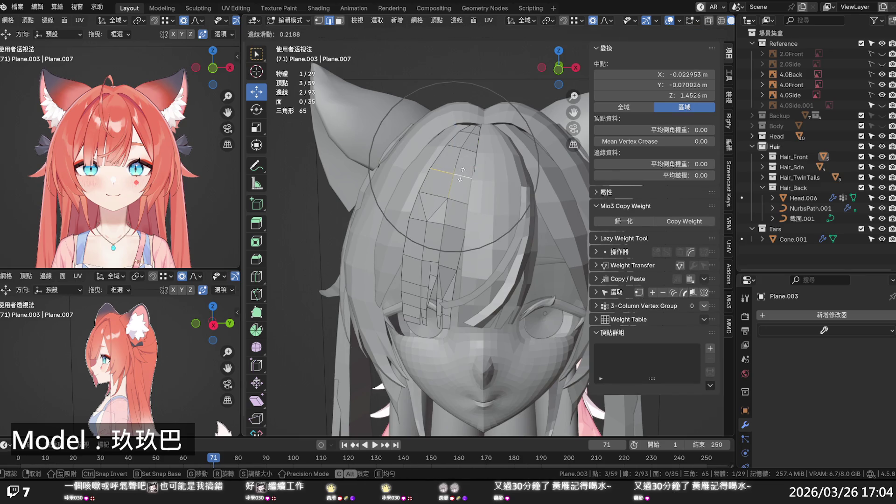
{"action": "left_click", "coordinate": [461, 176]}
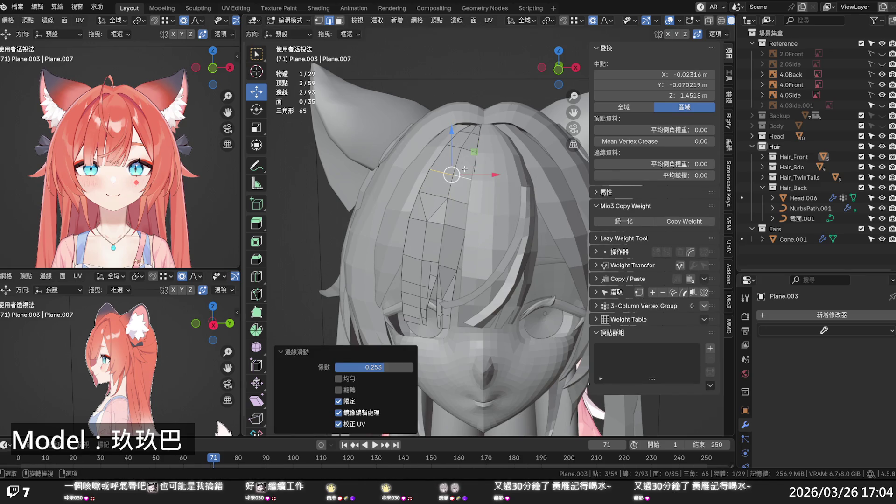
Edge-slide the upper and lower edges of the bang strand to fit the reference.
{"action": "left_click", "coordinate": [461, 172]}
{"action": "left_click", "coordinate": [466, 151], "text": "shift"}
{"action": "key", "text": "g"}
{"action": "key", "text": "g"}
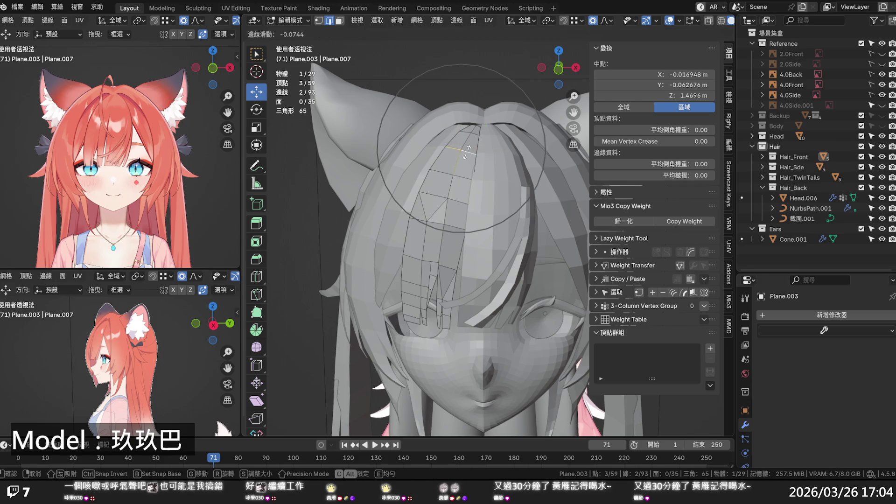
{"action": "left_click", "coordinate": [467, 152]}
{"action": "left_click", "coordinate": [488, 198]}
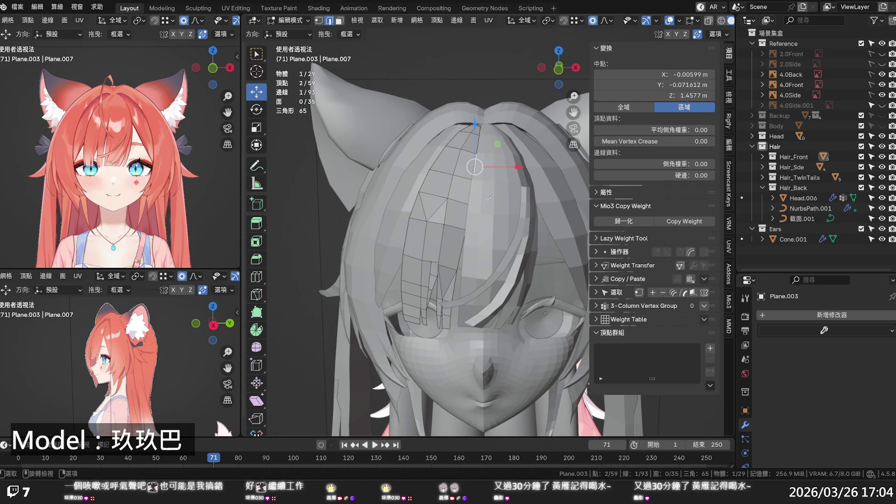
{"action": "left_click", "coordinate": [443, 198]}
{"action": "left_click", "coordinate": [443, 200], "text": "shift"}
{"action": "key", "text": "g"}
{"action": "key", "text": "g"}
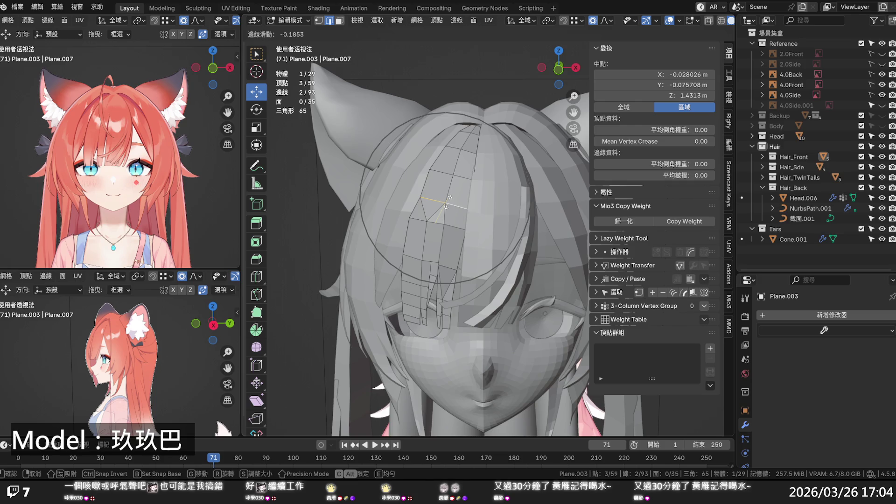
{"action": "left_click", "coordinate": [447, 204]}
In vertex mode, shift the strand's top vertex sideways with proportional falloff, then view from front.
{"action": "key", "text": "1"}
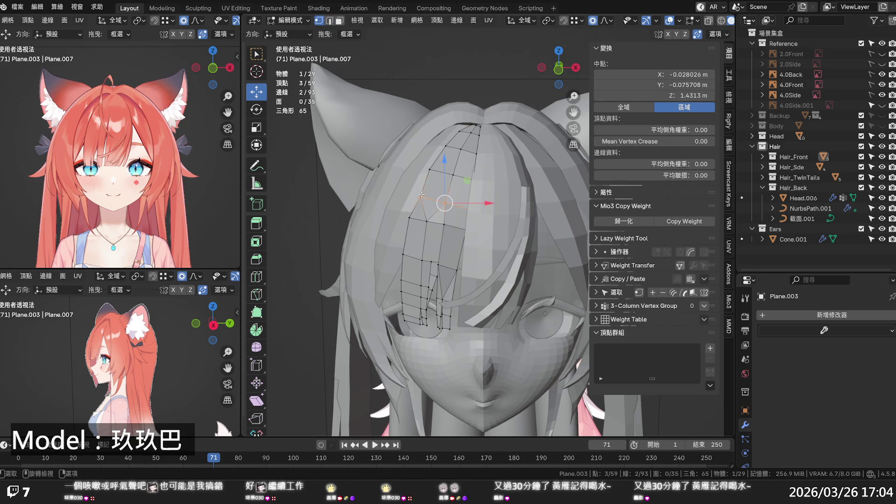
{"action": "left_click", "coordinate": [420, 196]}
{"action": "left_click_drag", "start_coordinate": [429, 197], "coordinate": [433, 196]}
{"action": "scroll", "coordinate": [432, 196], "scroll_direction": "up", "scroll_amount": 4}
{"action": "mouse_move", "coordinate": [434, 195]}
{"action": "middle_mouse_down"}
{"action": "mouse_move", "coordinate": [513, 200]}
{"action": "mouse_move", "coordinate": [462, 195]}
{"action": "middle_mouse_up"}
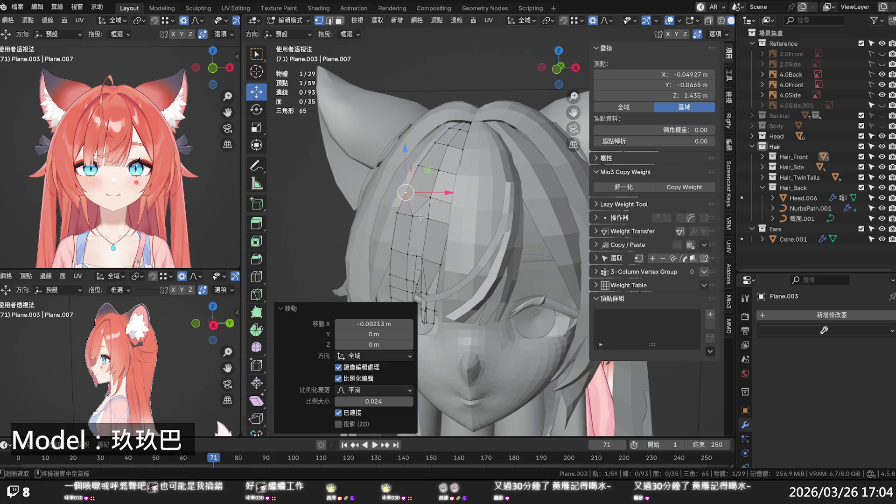
{"action": "middle_click_drag", "start_coordinate": [421, 217], "coordinate": [467, 233]}
{"action": "key", "text": "KP_1"}
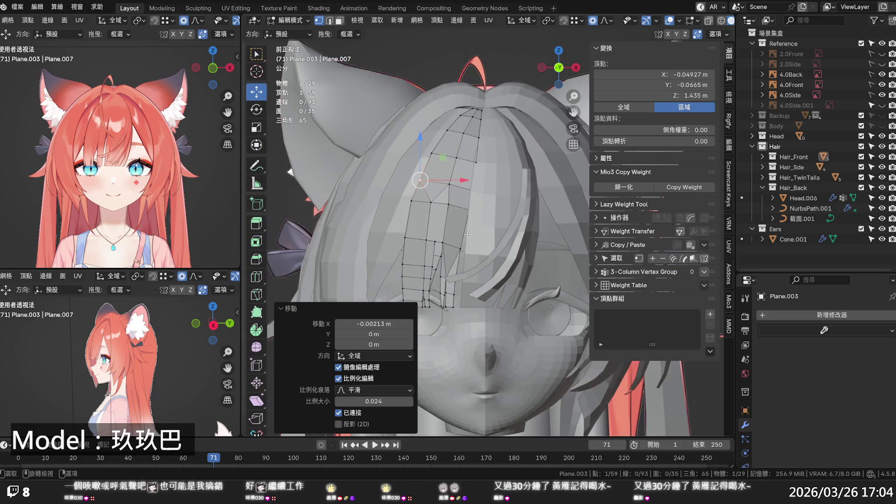
Turn on X-ray over the reference and hide the Head collection.
{"action": "key", "text": "alt+z"}
{"action": "scroll", "coordinate": [446, 218], "scroll_direction": "down", "scroll_amount": 3}
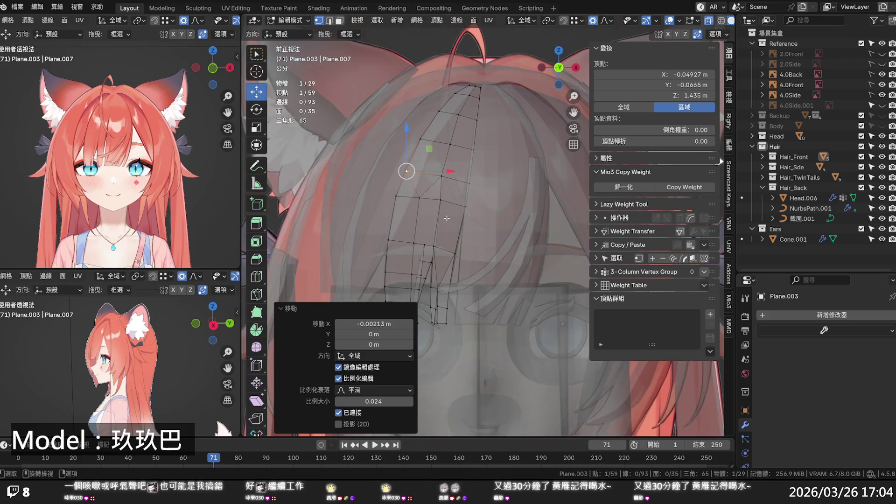
{"action": "left_click", "coordinate": [881, 137]}
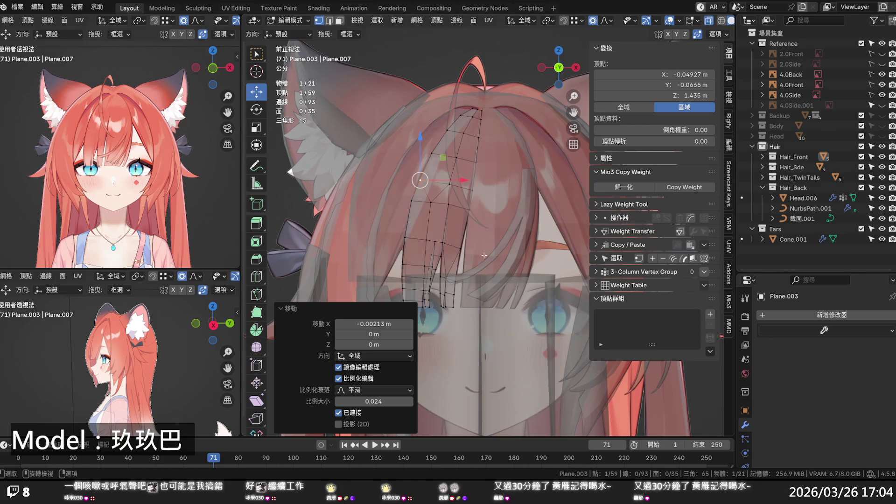
{"action": "scroll", "coordinate": [415, 250], "scroll_direction": "up", "scroll_amount": 1}
{"action": "scroll", "coordinate": [415, 246], "scroll_direction": "up", "scroll_amount": 2}
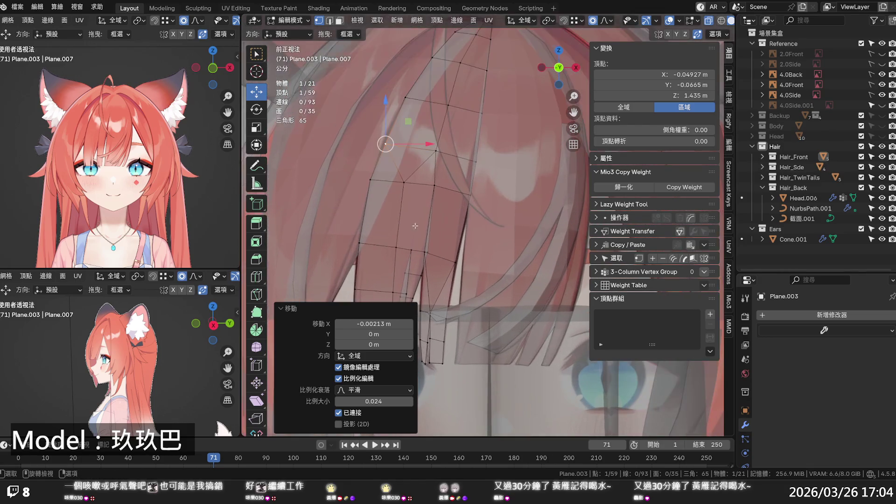
Nudge strand vertices along X with proportional size 0.024, comparing with X-ray on and off.
{"action": "left_click_drag", "start_coordinate": [425, 143], "coordinate": [418, 141]}
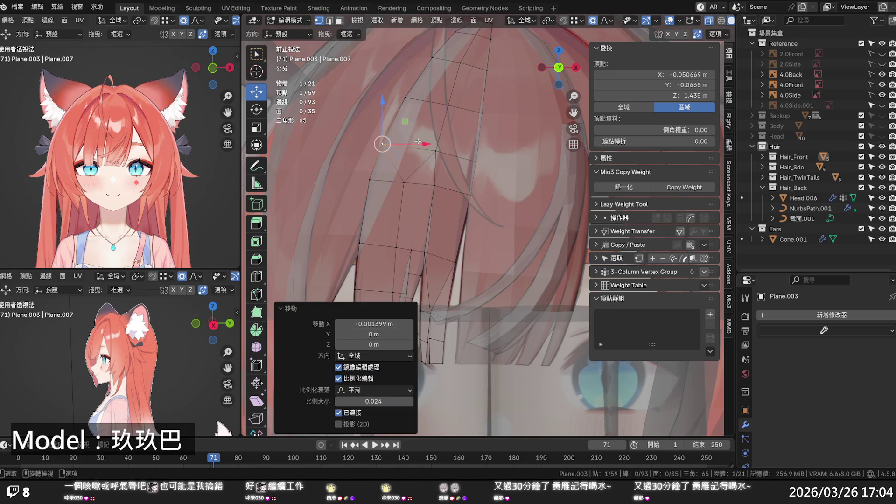
{"action": "key", "text": "g"}
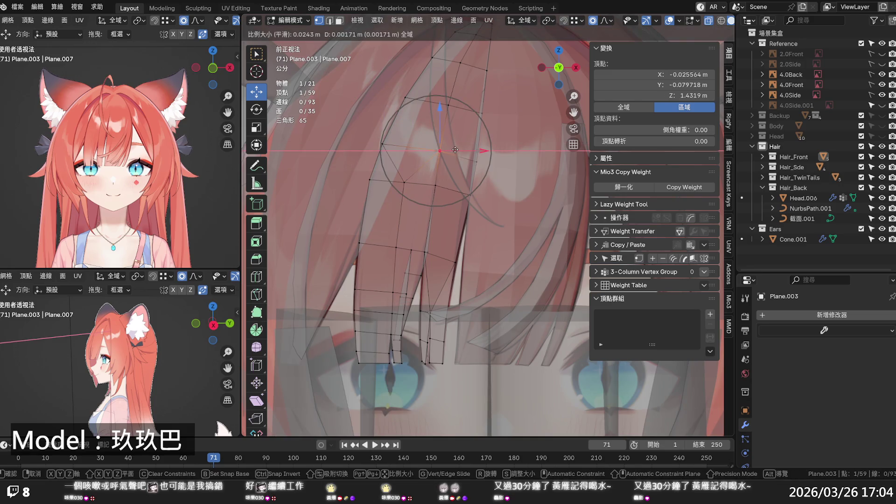
{"action": "left_click", "coordinate": [455, 149]}
{"action": "left_click", "coordinate": [435, 185]}
{"action": "left_click_drag", "start_coordinate": [463, 187], "coordinate": [461, 186]}
{"action": "key", "text": "alt+z"}
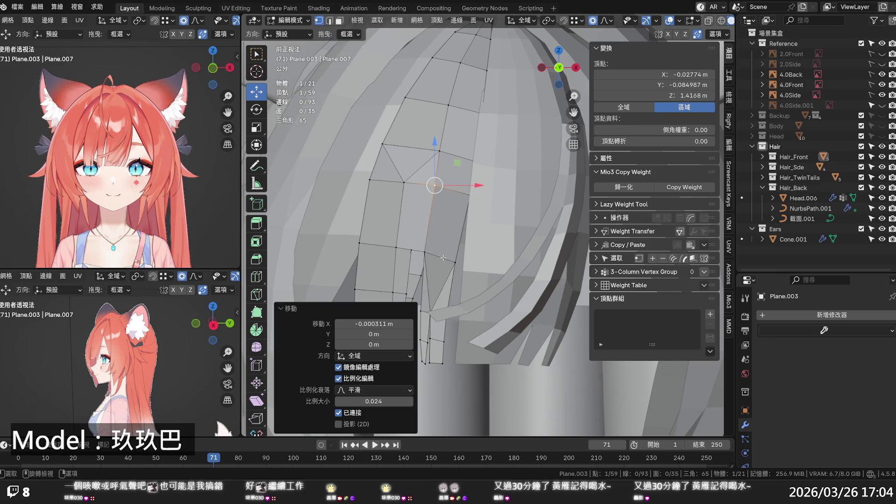
{"action": "key", "text": "alt+z"}
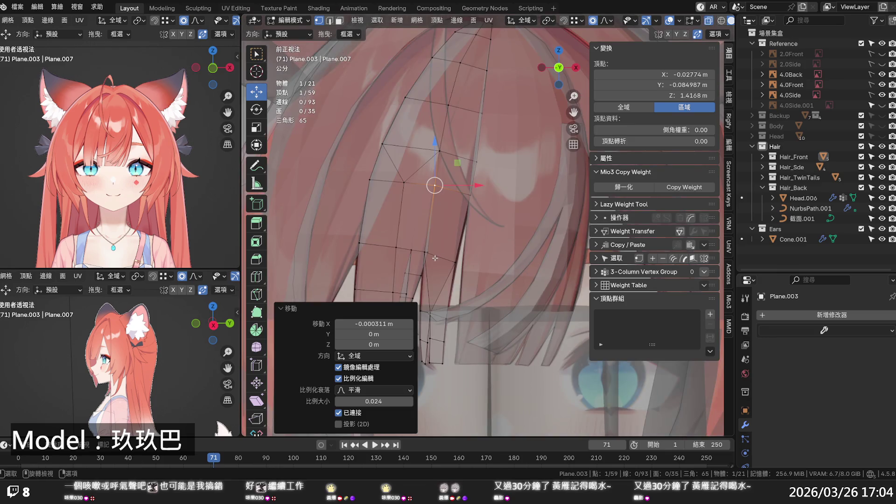
{"action": "key", "text": "alt+z"}
{"action": "mouse_move", "coordinate": [434, 258]}
{"action": "middle_mouse_down"}
{"action": "mouse_move", "coordinate": [478, 264]}
{"action": "mouse_move", "coordinate": [416, 209]}
{"action": "mouse_move", "coordinate": [475, 226]}
{"action": "mouse_move", "coordinate": [433, 218]}
{"action": "middle_mouse_up"}
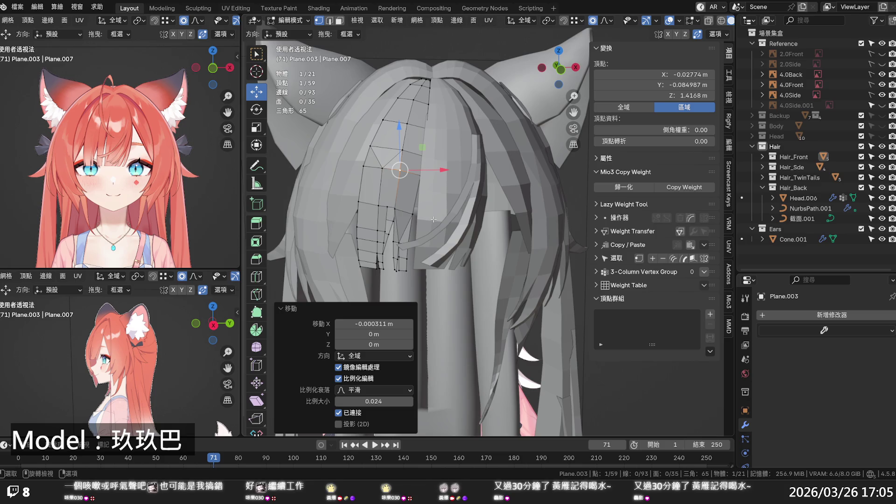
{"action": "scroll", "coordinate": [393, 157], "scroll_direction": "up", "scroll_amount": 3}
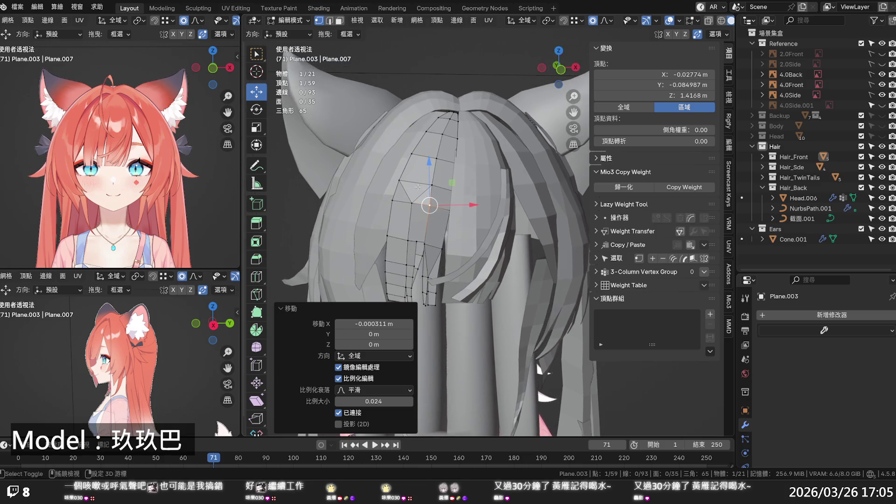
Add a centred loop cut across the strand and a knife cut through its faces.
{"action": "scroll", "coordinate": [409, 191], "scroll_direction": "up", "scroll_amount": 2}
{"action": "key", "text": "ctrl+r"}
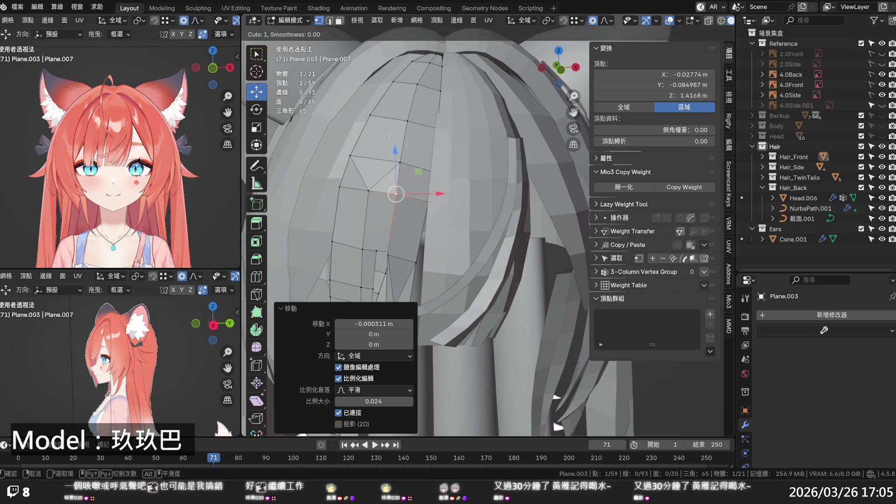
{"action": "left_click", "coordinate": [392, 130]}
{"action": "right_click", "coordinate": [392, 130]}
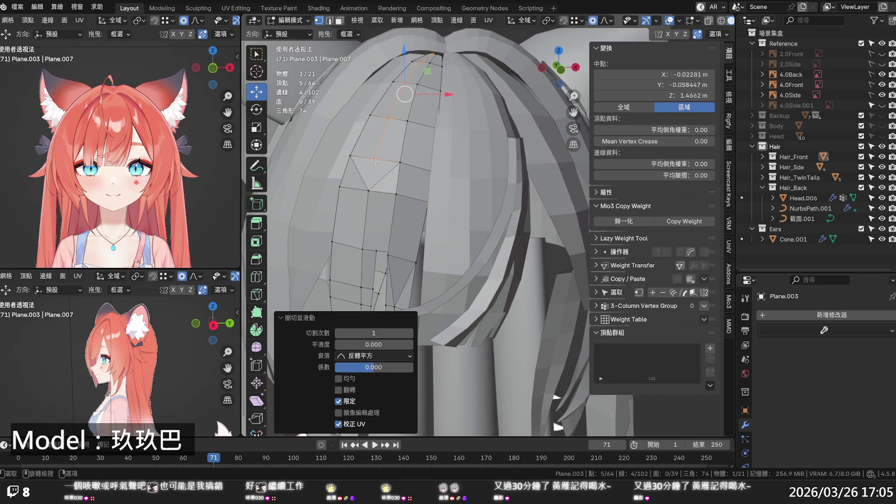
{"action": "key", "text": "k"}
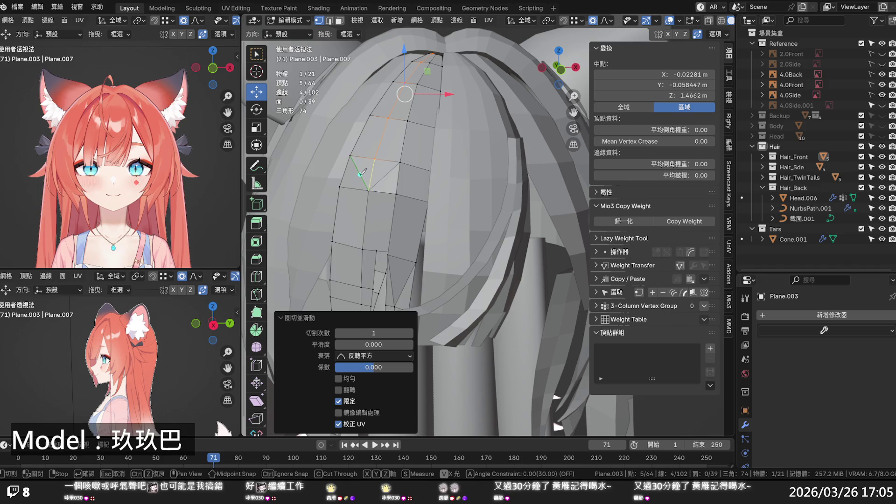
{"action": "key", "text": "Return"}
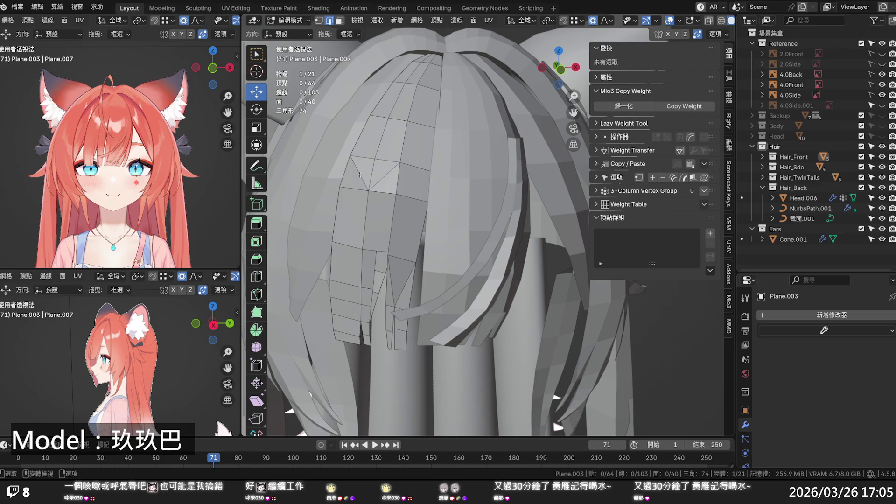
Dissolve the leftover edges, leaving the strand at 64 vertices and 38 faces.
{"action": "left_click", "coordinate": [360, 174]}
{"action": "key", "text": "x"}
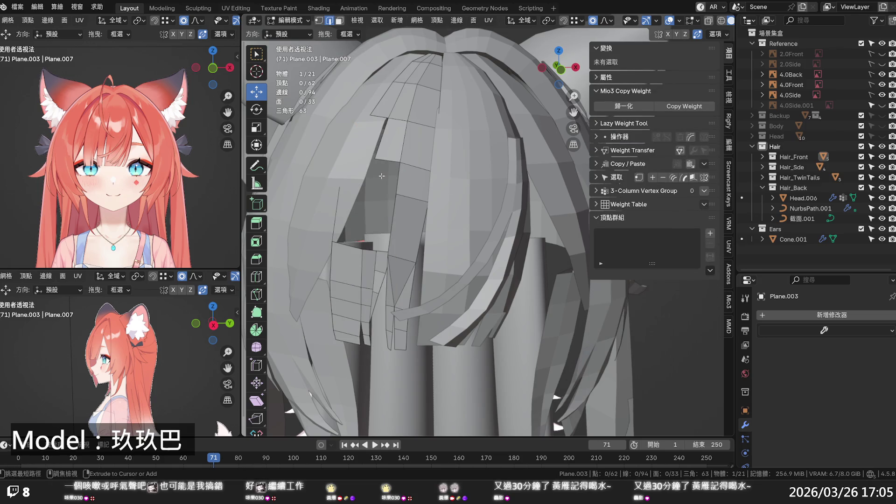
{"action": "key", "text": "ctrl+z"}
{"action": "key", "text": "ctrl+z"}
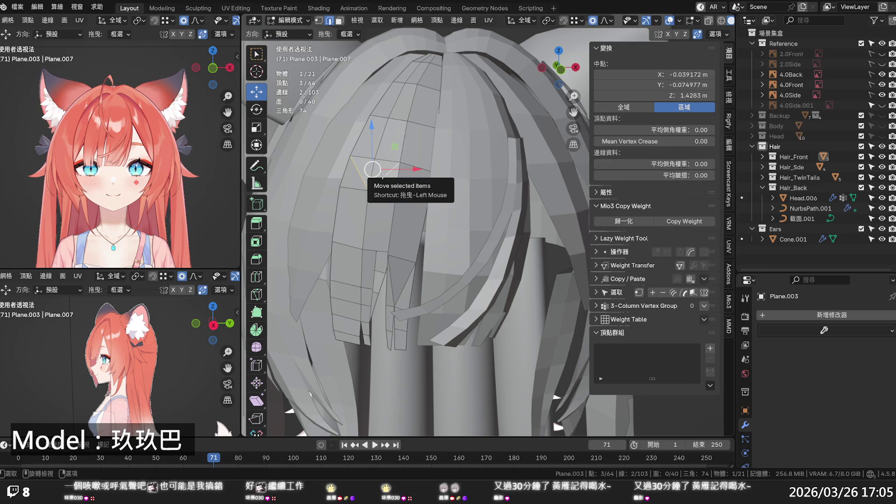
{"action": "key", "text": "x"}
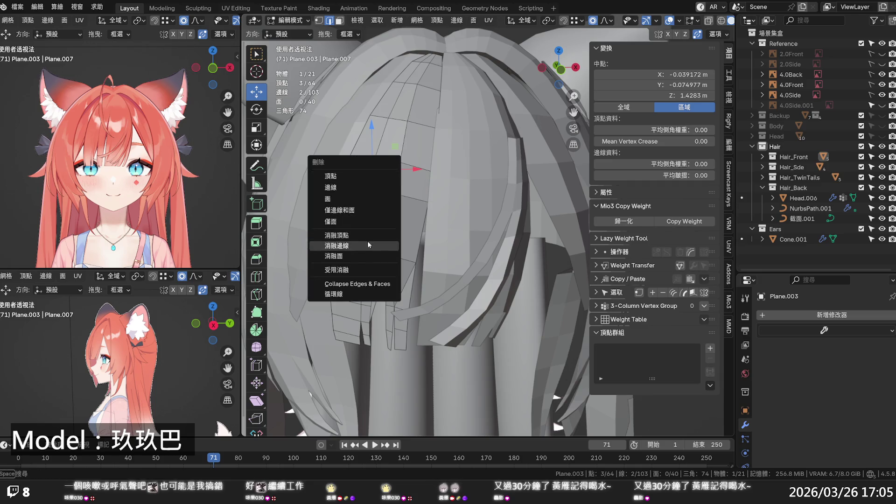
{"action": "left_click", "coordinate": [368, 241]}
{"action": "left_click", "coordinate": [406, 207]}
{"action": "mouse_move", "coordinate": [405, 208]}
{"action": "middle_mouse_down"}
{"action": "mouse_move", "coordinate": [401, 229]}
{"action": "mouse_move", "coordinate": [446, 224]}
{"action": "mouse_move", "coordinate": [413, 227]}
{"action": "middle_mouse_up"}
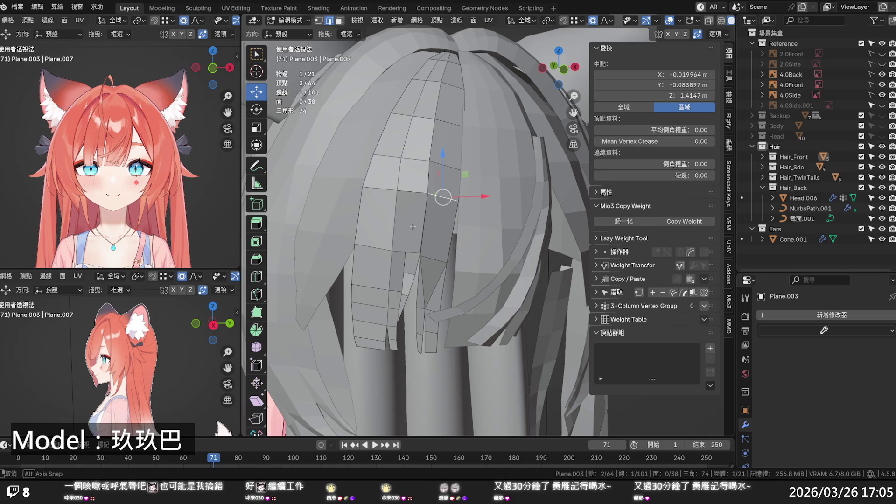
{"action": "left_click", "coordinate": [419, 270], "text": "alt"}
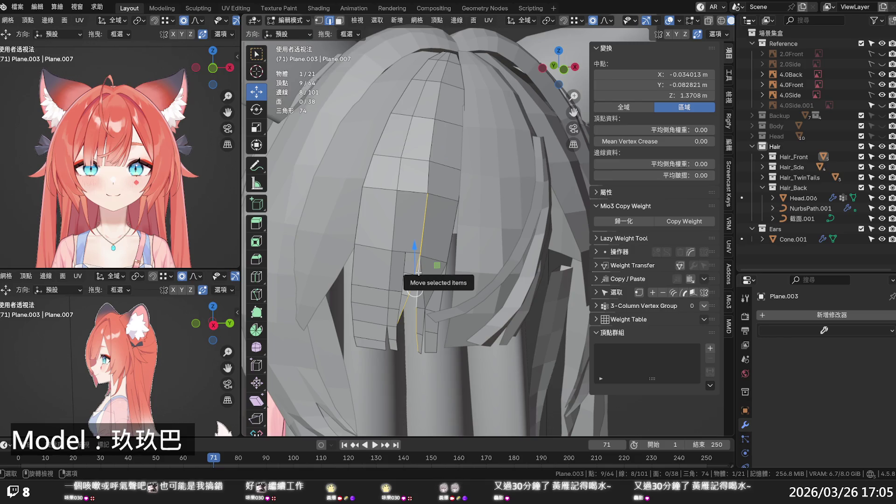
{"action": "left_click", "coordinate": [445, 243]}
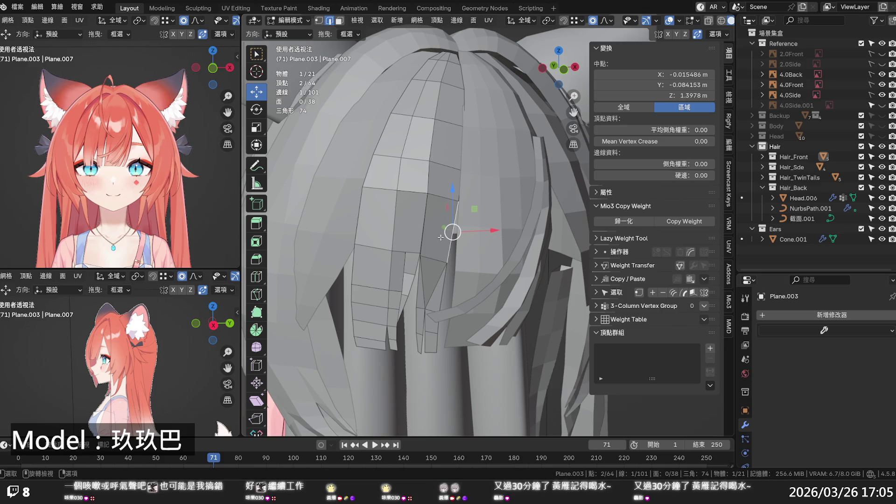
{"action": "key", "text": "KP_1"}
{"action": "key", "text": "alt+z"}
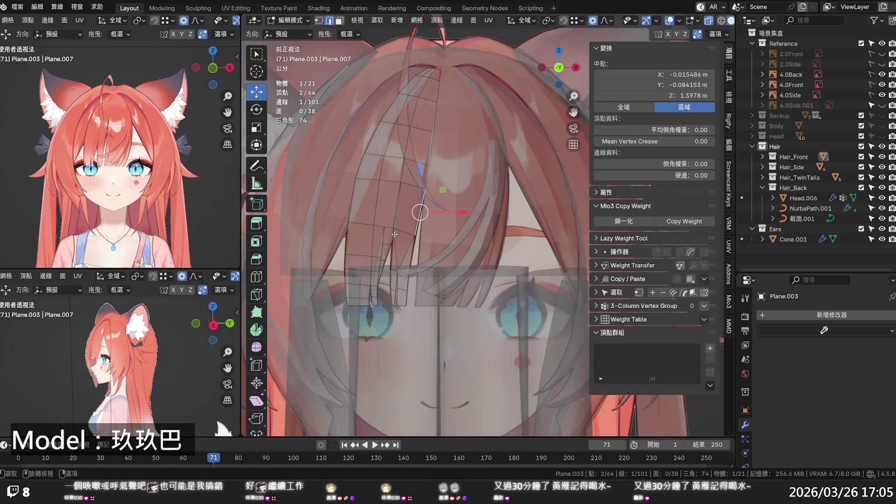
{"action": "key", "text": "alt+z"}
{"action": "scroll", "coordinate": [392, 239], "scroll_direction": "up", "scroll_amount": 3}
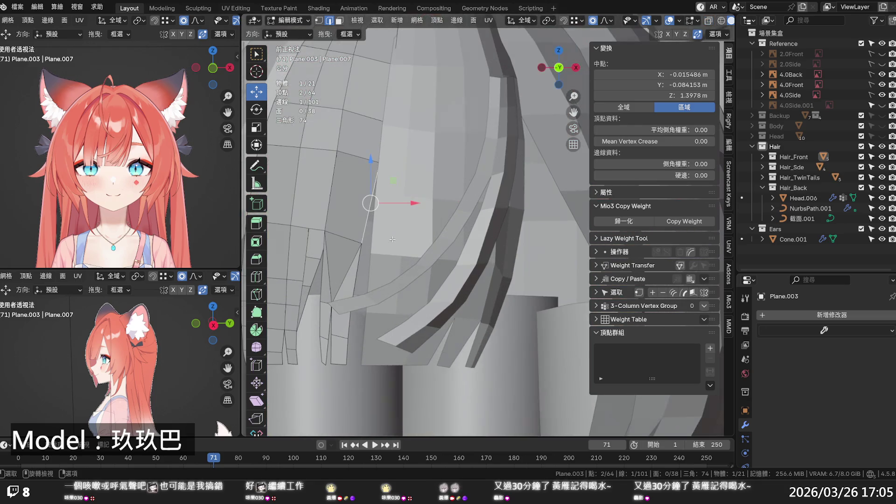
{"action": "mouse_move", "coordinate": [392, 239]}
{"action": "middle_mouse_down"}
{"action": "mouse_move", "coordinate": [442, 240]}
{"action": "mouse_move", "coordinate": [439, 231]}
{"action": "mouse_move", "coordinate": [426, 270]}
{"action": "mouse_move", "coordinate": [458, 225]}
{"action": "mouse_move", "coordinate": [508, 190]}
{"action": "middle_mouse_up"}
{"action": "scroll", "coordinate": [437, 235], "scroll_direction": "down", "scroll_amount": 3}
Nudge three vertices along the strand's edge slightly along Y.
{"action": "left_click", "coordinate": [516, 181]}
{"action": "key", "text": "1"}
{"action": "left_click", "coordinate": [516, 181]}
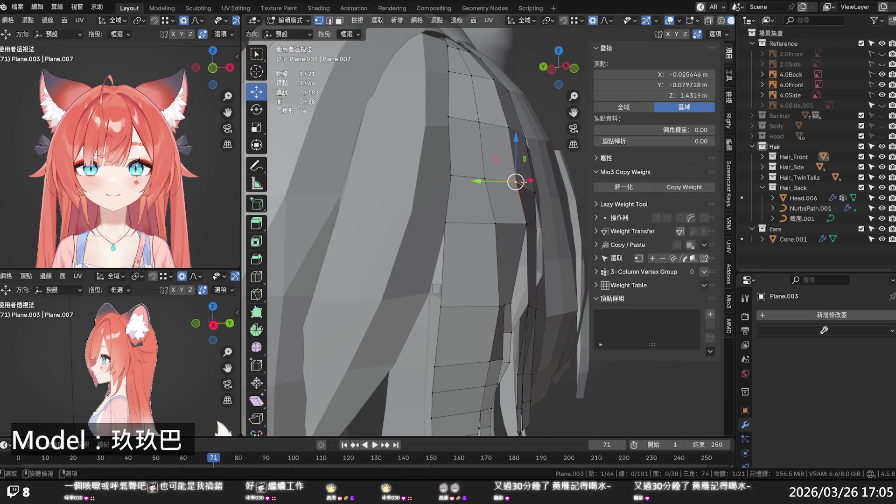
{"action": "key", "text": "g"}
{"action": "key", "text": "y"}
{"action": "left_click", "coordinate": [505, 190]}
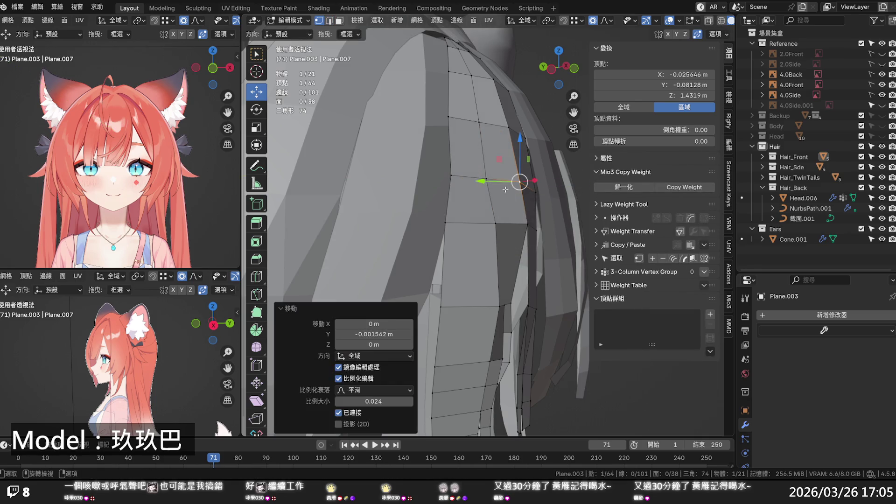
{"action": "left_click", "coordinate": [525, 222]}
{"action": "key", "text": "g"}
{"action": "key", "text": "y"}
{"action": "left_click", "coordinate": [537, 270]}
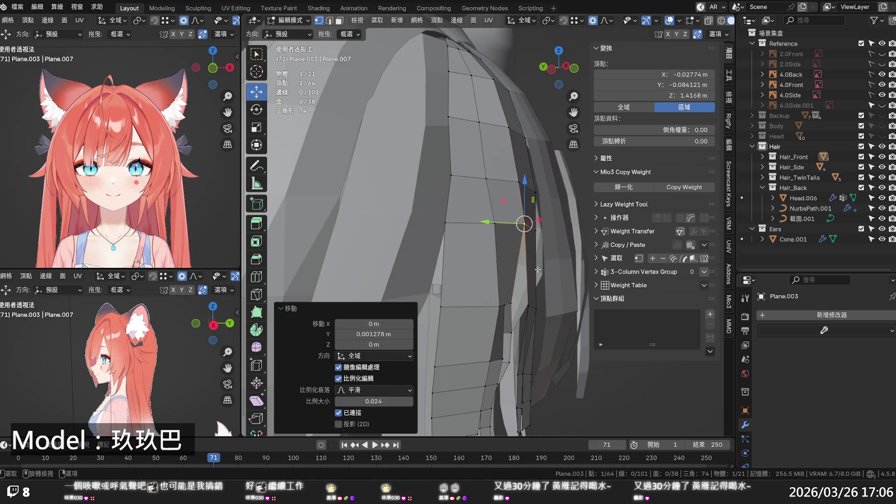
{"action": "left_click", "coordinate": [523, 305]}
{"action": "key", "text": "g"}
{"action": "key", "text": "y"}
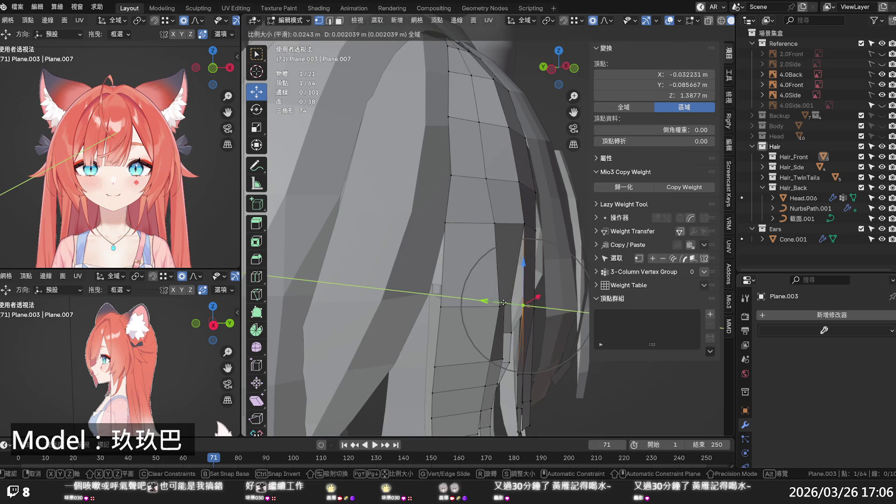
{"action": "left_click", "coordinate": [549, 277]}
{"action": "key", "text": "alt+a"}
Orbit to the back of the hair and save the file.
{"action": "mouse_move", "coordinate": [549, 278]}
{"action": "middle_mouse_down"}
{"action": "mouse_move", "coordinate": [363, 264]}
{"action": "mouse_move", "coordinate": [407, 314]}
{"action": "mouse_move", "coordinate": [474, 305]}
{"action": "mouse_move", "coordinate": [447, 282]}
{"action": "mouse_move", "coordinate": [332, 248]}
{"action": "mouse_move", "coordinate": [497, 256]}
{"action": "mouse_move", "coordinate": [496, 235]}
{"action": "mouse_move", "coordinate": [493, 253]}
{"action": "mouse_move", "coordinate": [419, 285]}
{"action": "mouse_move", "coordinate": [294, 286]}
{"action": "mouse_move", "coordinate": [405, 291]}
{"action": "middle_mouse_up"}
{"action": "key", "text": "ctrl+s"}
{"action": "scroll", "coordinate": [373, 276], "scroll_direction": "down", "scroll_amount": 3}
Return to Object Mode and select the NurbsPath.001 back hair strands.
{"action": "key", "text": "Tab"}
{"action": "left_click", "coordinate": [447, 282]}
{"action": "scroll", "coordinate": [477, 254], "scroll_direction": "down", "scroll_amount": 3}
{"action": "left_click", "coordinate": [478, 254]}
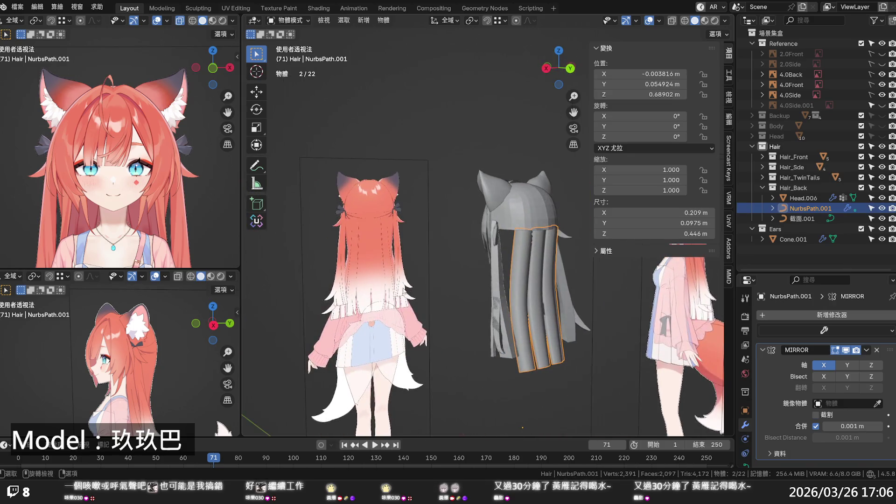
Shade the NurbsPath.001 back strands flat and save the file.
{"action": "right_click", "coordinate": [537, 249]}
{"action": "left_click", "coordinate": [501, 281]}
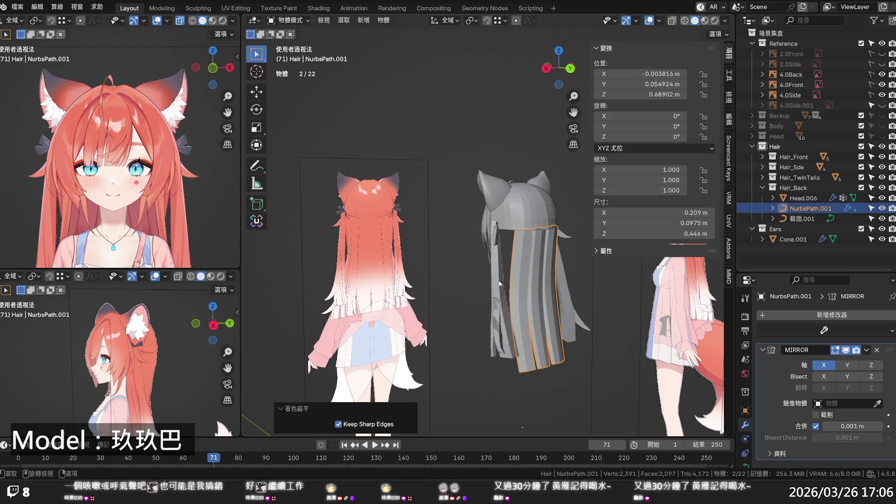
{"action": "left_click", "coordinate": [415, 292]}
{"action": "mouse_move", "coordinate": [414, 291]}
{"action": "middle_mouse_down"}
{"action": "mouse_move", "coordinate": [296, 282]}
{"action": "mouse_move", "coordinate": [694, 279]}
{"action": "mouse_move", "coordinate": [589, 273]}
{"action": "mouse_move", "coordinate": [597, 275]}
{"action": "mouse_move", "coordinate": [573, 283]}
{"action": "middle_mouse_up"}
{"action": "scroll", "coordinate": [573, 283], "scroll_direction": "up", "scroll_amount": 1}
{"action": "scroll", "coordinate": [574, 291], "scroll_direction": "up", "scroll_amount": 1}
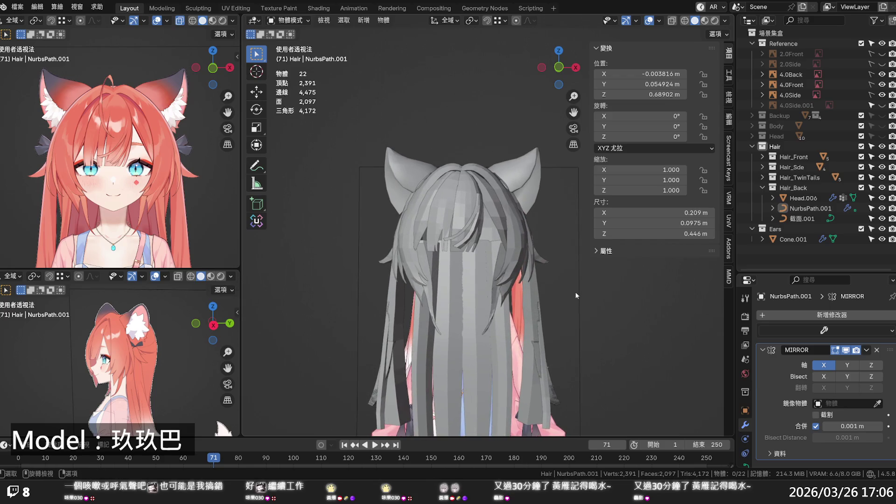
{"action": "key", "text": "ctrl+s"}
Check the back view, save again, and unhide the Head collection facing front.
{"action": "scroll", "coordinate": [575, 290], "scroll_direction": "down", "scroll_amount": 1}
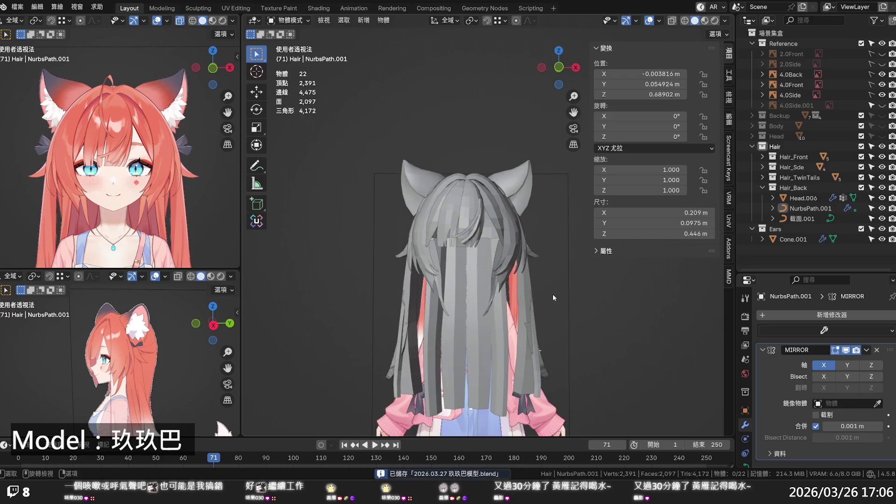
{"action": "middle_click_drag", "start_coordinate": [552, 294], "coordinate": [539, 309]}
{"action": "mouse_move", "coordinate": [578, 288]}
{"action": "middle_mouse_down"}
{"action": "mouse_move", "coordinate": [430, 281]}
{"action": "mouse_move", "coordinate": [368, 290]}
{"action": "mouse_move", "coordinate": [477, 275]}
{"action": "mouse_move", "coordinate": [438, 272]}
{"action": "mouse_move", "coordinate": [490, 291]}
{"action": "mouse_move", "coordinate": [655, 271]}
{"action": "mouse_move", "coordinate": [553, 277]}
{"action": "middle_mouse_up"}
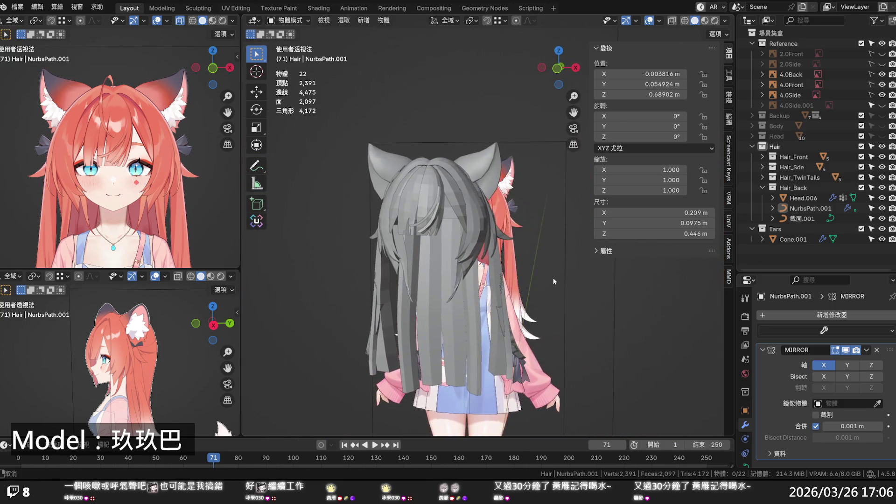
{"action": "key", "text": "ctrl+s"}
{"action": "left_click", "coordinate": [881, 135]}
{"action": "mouse_move", "coordinate": [478, 331]}
{"action": "middle_mouse_down"}
{"action": "mouse_move", "coordinate": [497, 307]}
{"action": "mouse_move", "coordinate": [534, 293]}
{"action": "middle_mouse_up"}
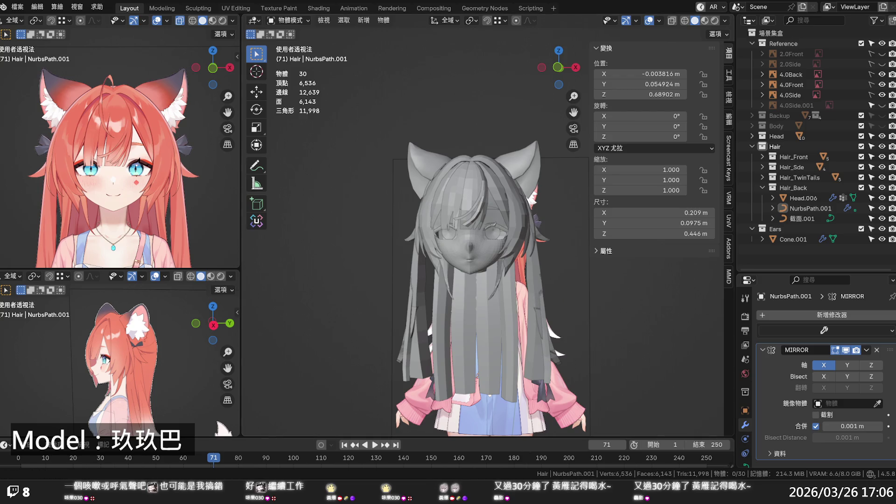